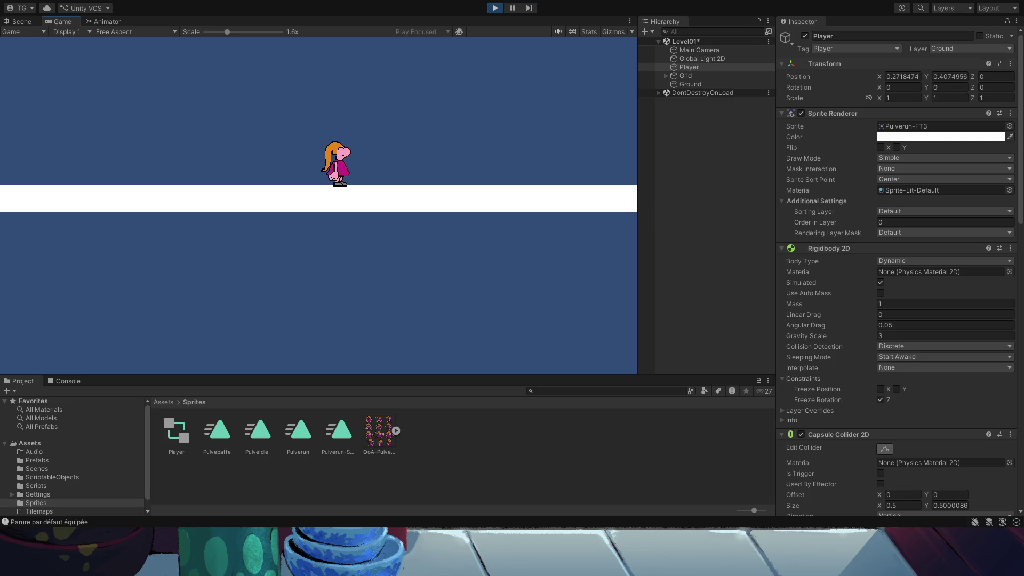
Exit play mode and bring up the Player's Animator state graph with its PulveIdle and Pulverun states.
{"action": "left_click", "coordinate": [495, 8]}
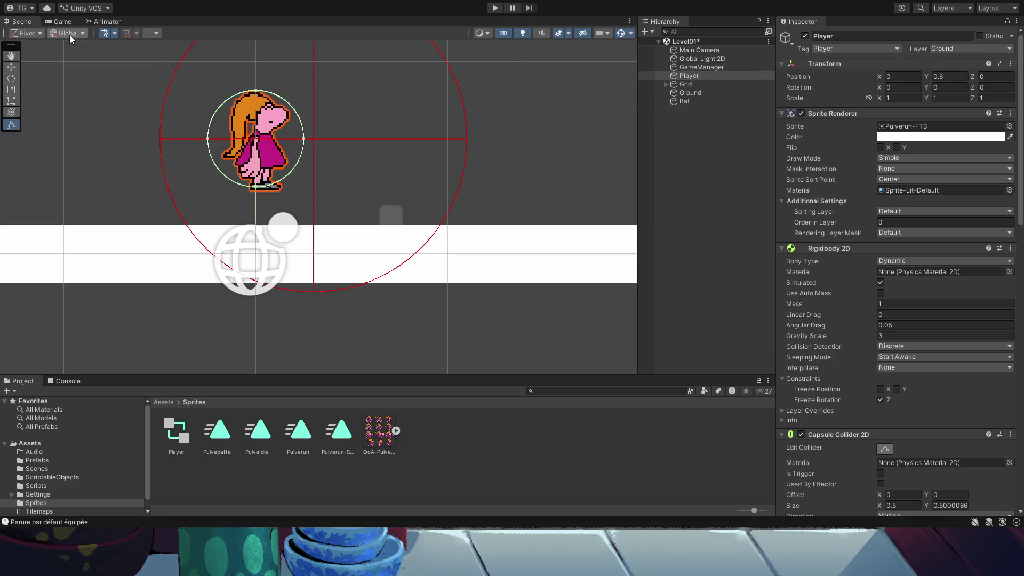
{"action": "left_click", "coordinate": [60, 21]}
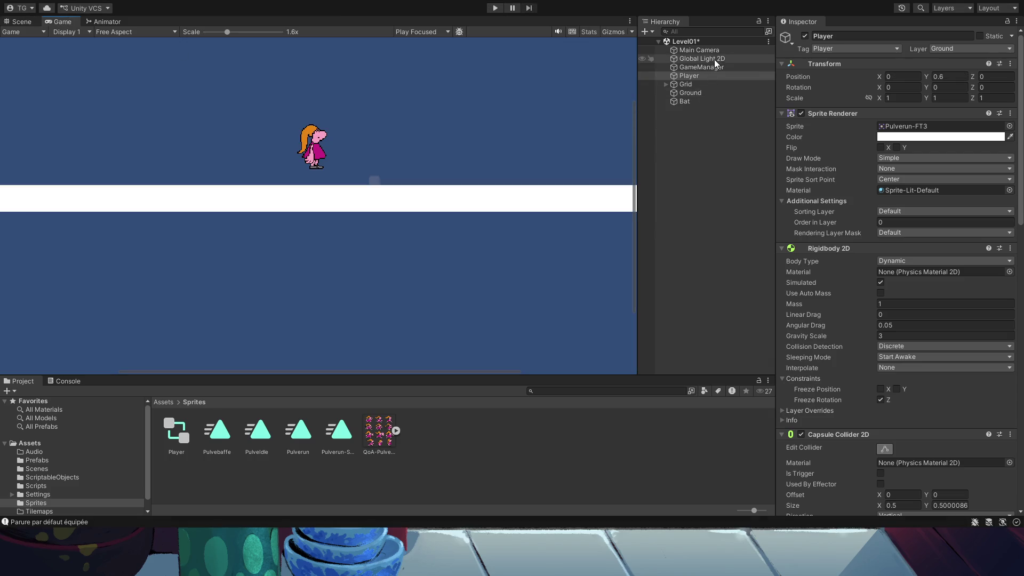
{"action": "left_click", "coordinate": [100, 21]}
Inspect the Pulverun-Stop-Followthrough clip, now 0.167 s long, then go back to the Scene view.
{"action": "scroll", "coordinate": [504, 216], "scroll_direction": "up", "scroll_amount": 5}
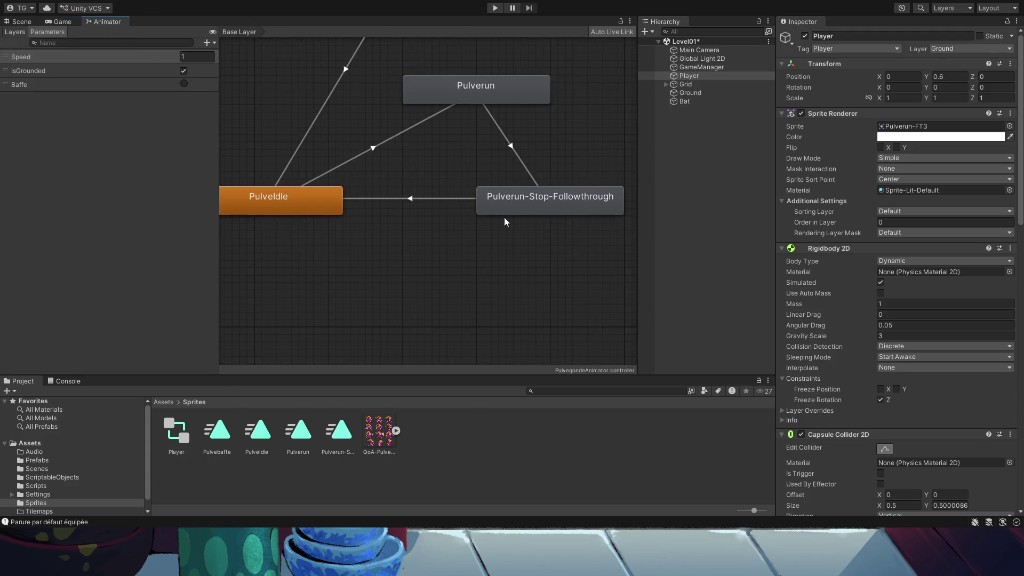
{"action": "left_click", "coordinate": [516, 200]}
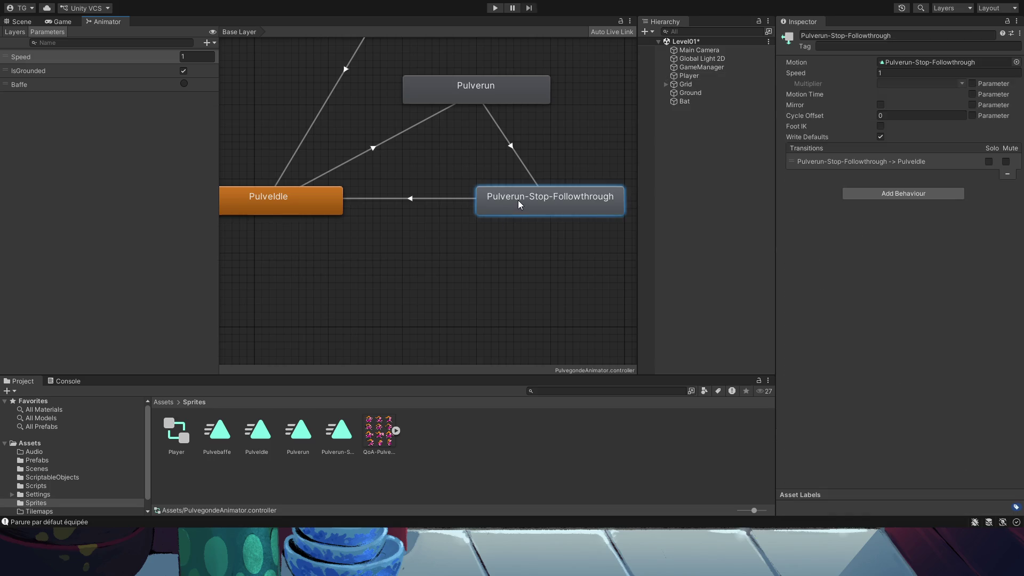
{"action": "double_click", "coordinate": [518, 201]}
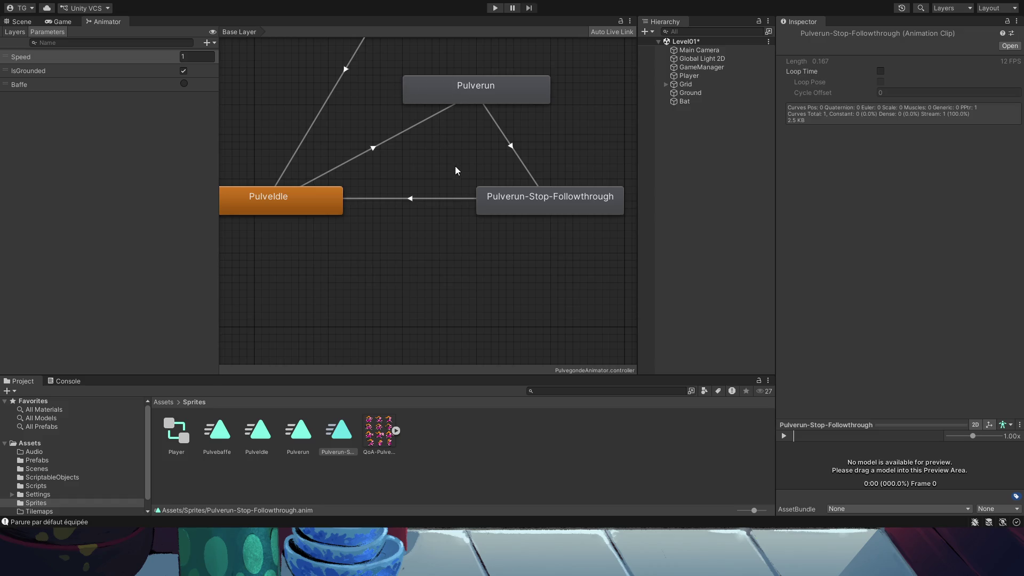
{"action": "left_click", "coordinate": [495, 456]}
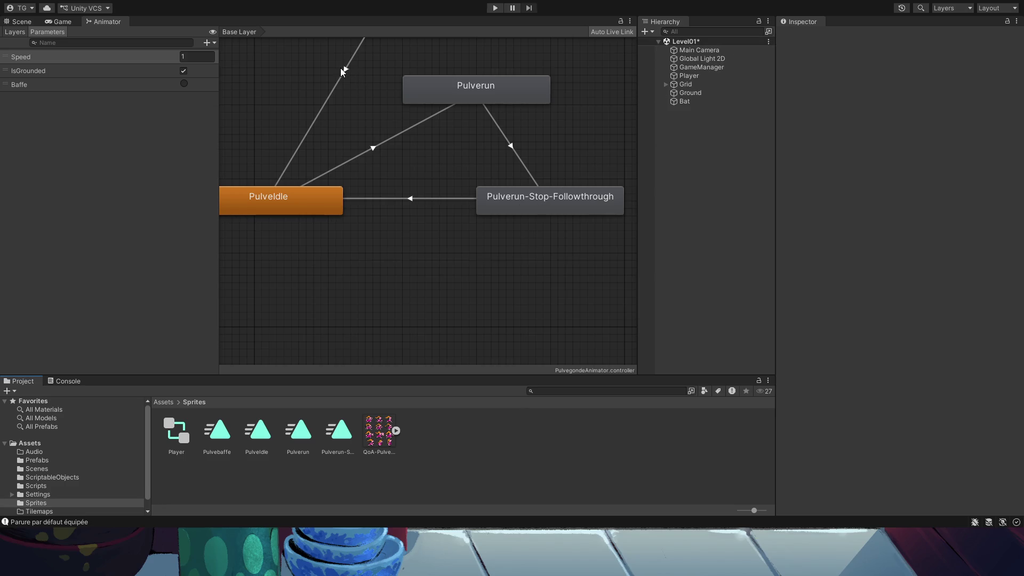
{"action": "left_click", "coordinate": [23, 24]}
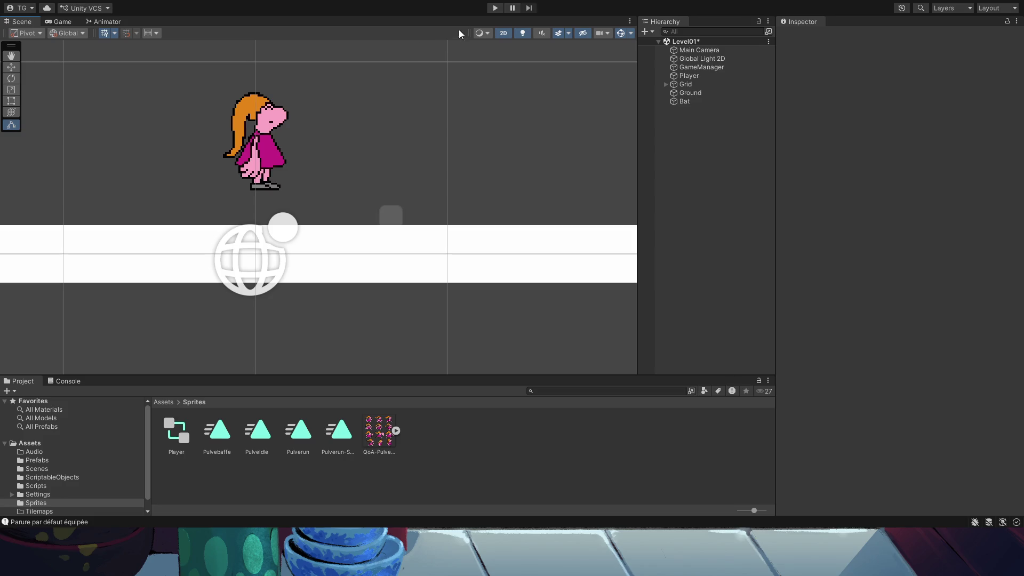
Start Play mode and run the player left and right, jumping once mid-dash.
{"action": "left_click", "coordinate": [495, 8]}
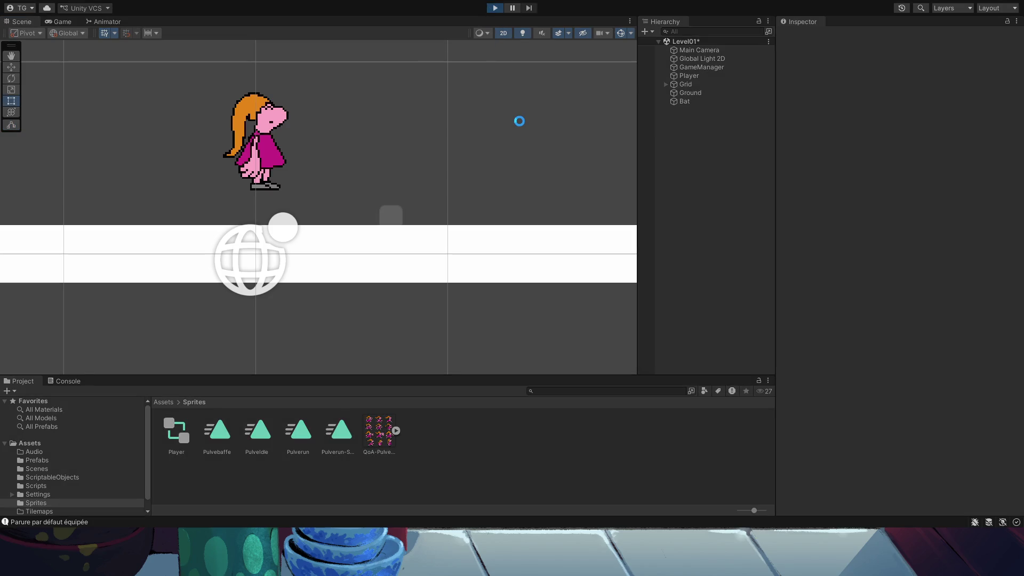
{"action": "key", "text": "Right"}
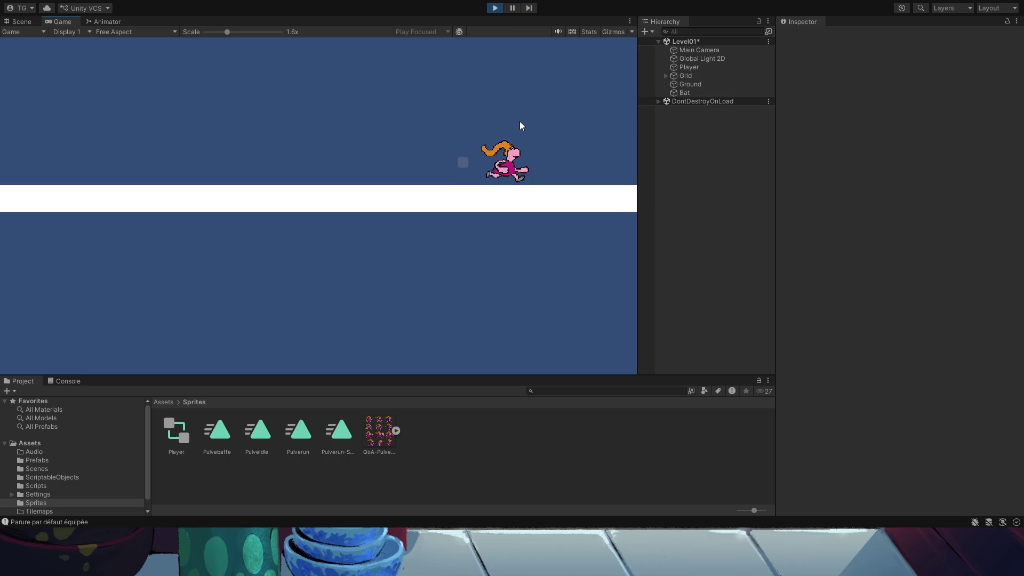
{"action": "key", "text": "Left"}
{"action": "key", "text": "Right"}
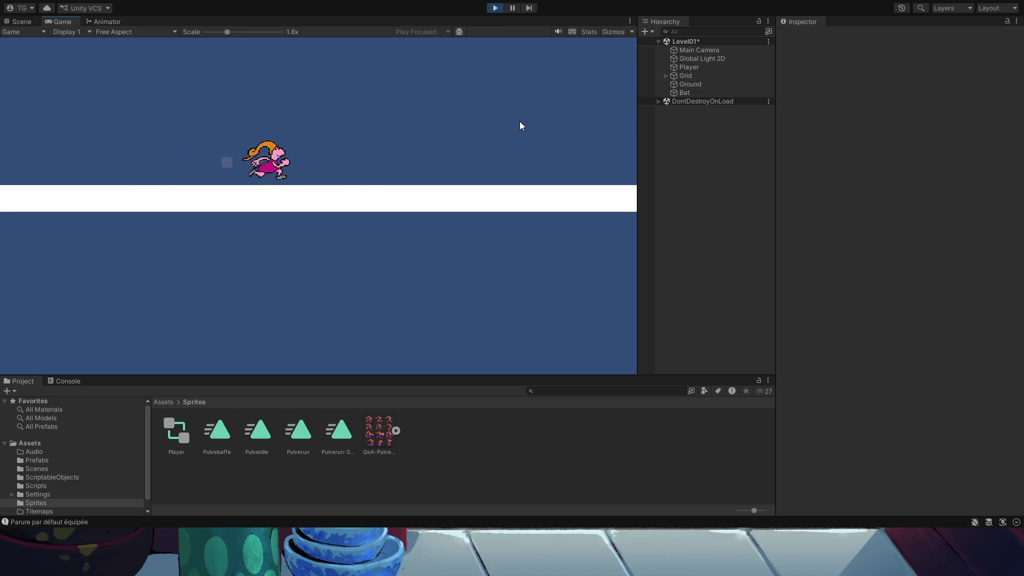
{"action": "key", "text": "Left"}
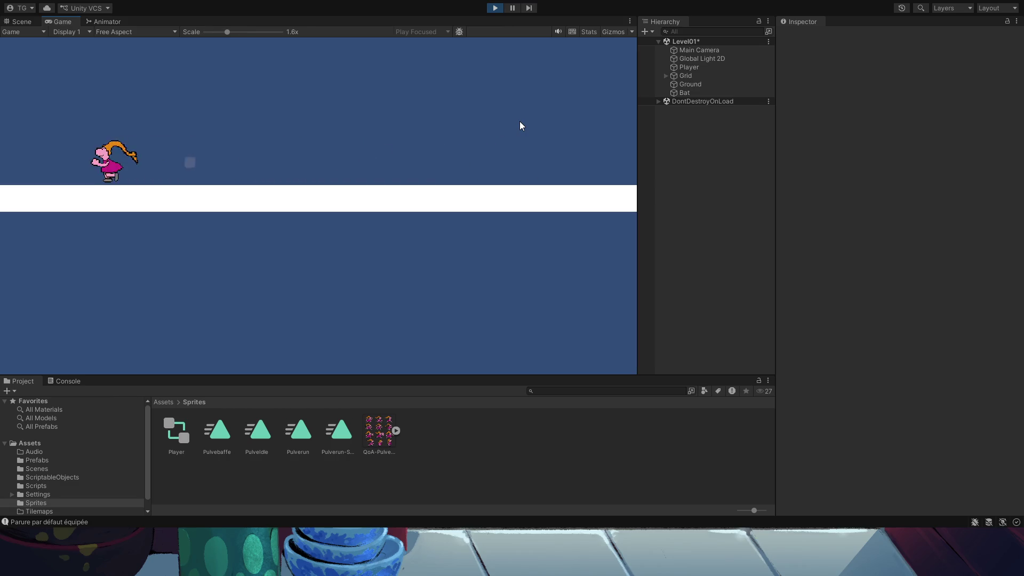
{"action": "key", "text": "Right"}
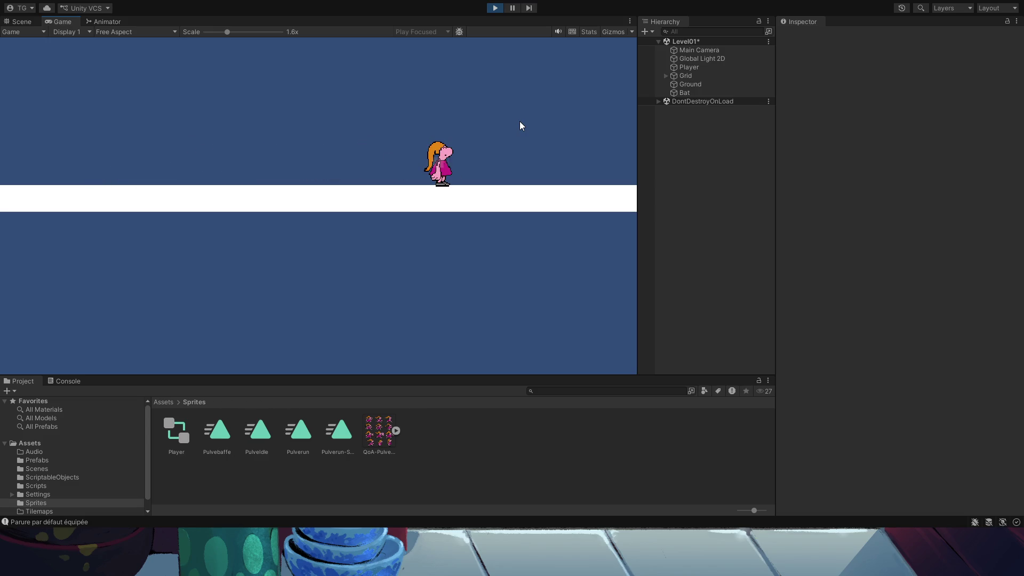
{"action": "key", "text": "Left"}
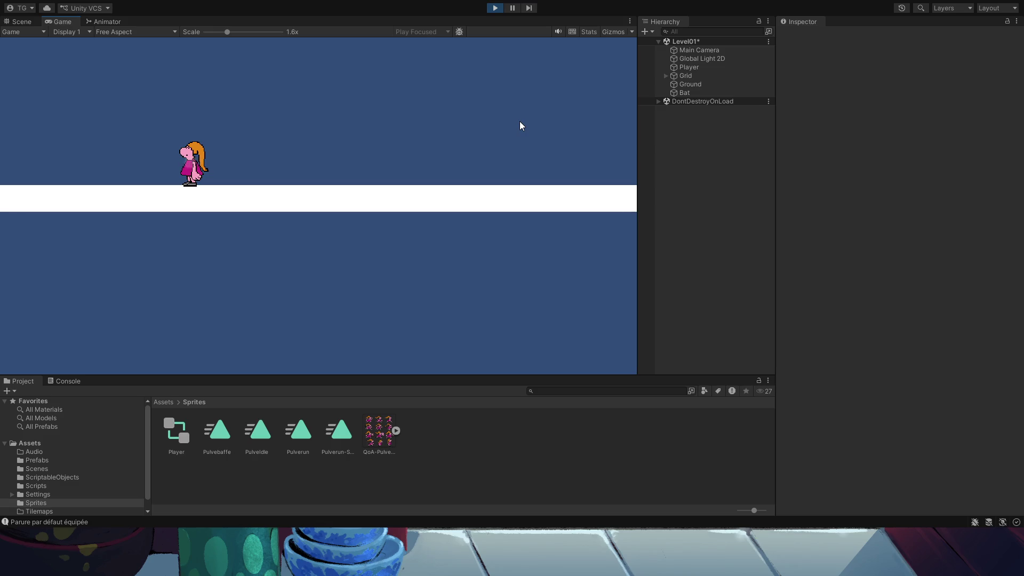
{"action": "key", "text": "Right"}
{"action": "key", "text": "space"}
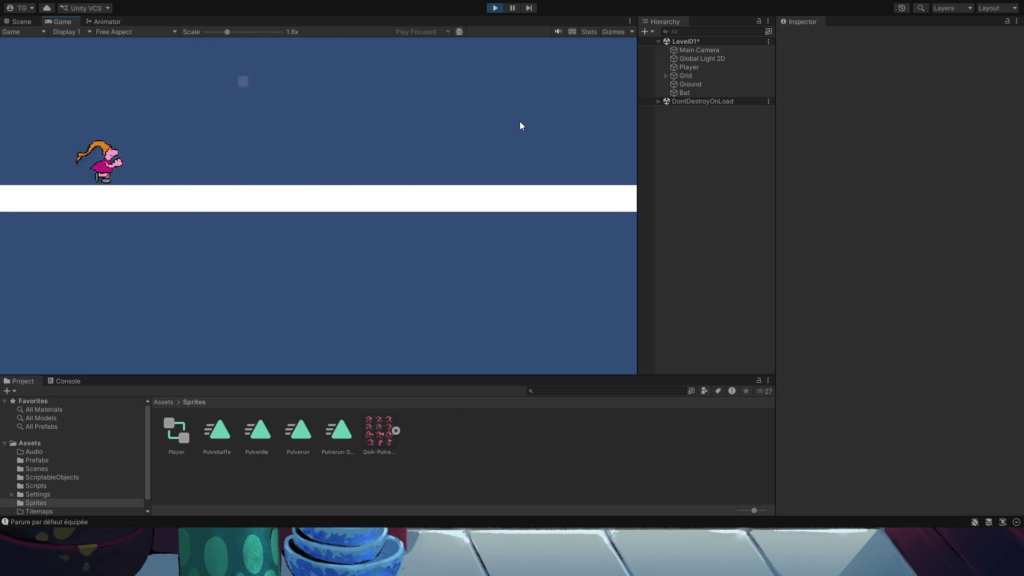
{"action": "key", "text": "Right"}
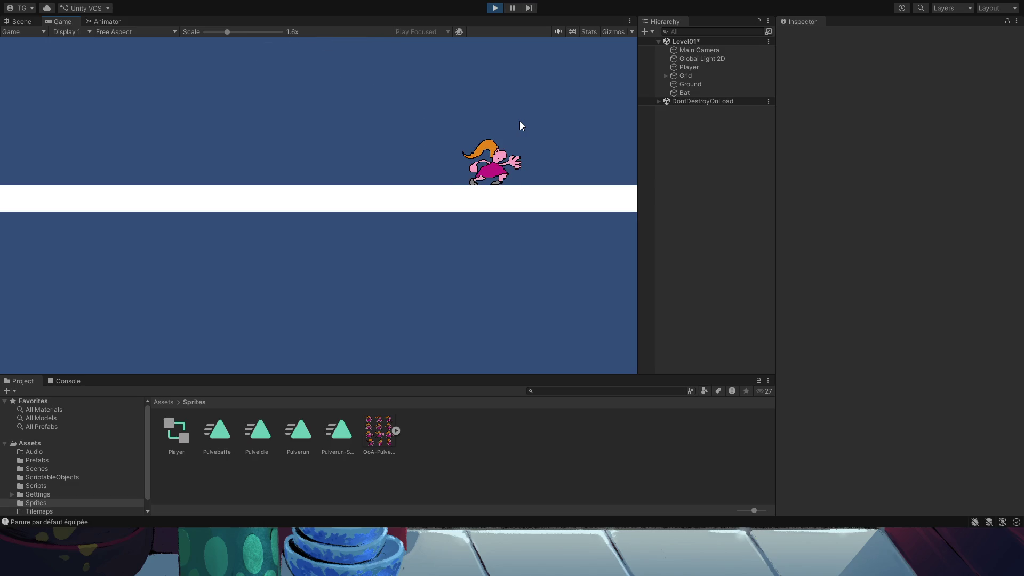
Slap the Bat with the attack several times, running left and right between slaps.
{"action": "left_click", "coordinate": [520, 123]}
{"action": "key", "text": "Left"}
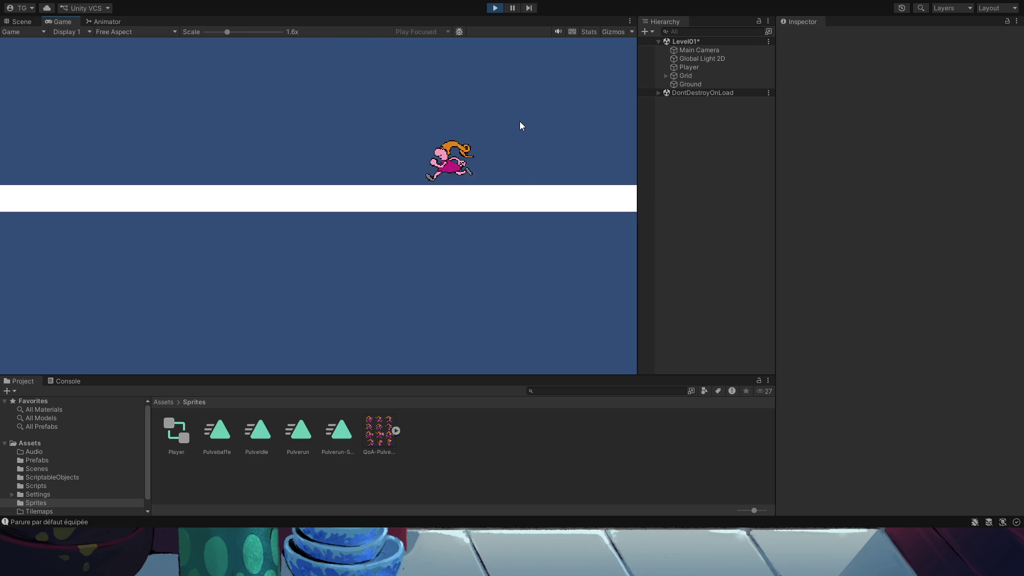
{"action": "key", "text": "Right"}
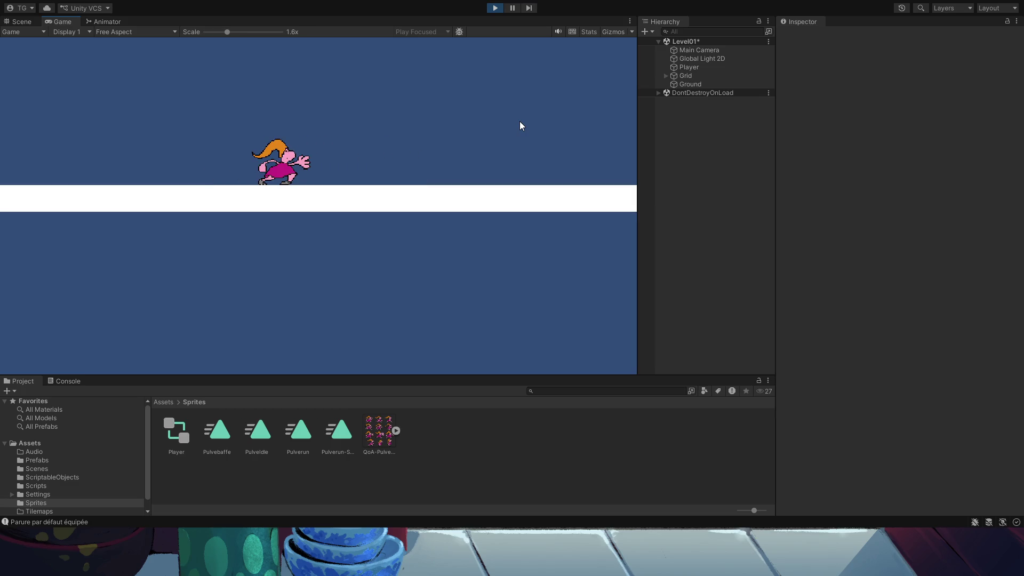
{"action": "left_click", "coordinate": [519, 121]}
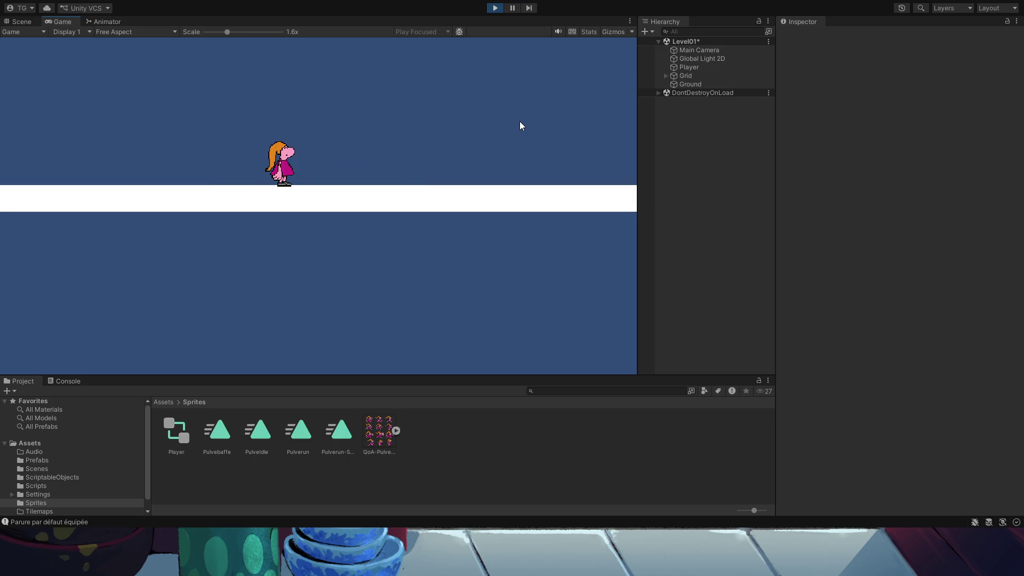
{"action": "left_click", "coordinate": [520, 121]}
Run the player back and forth across the ground, finishing idle after running right.
{"action": "key", "text": "Right"}
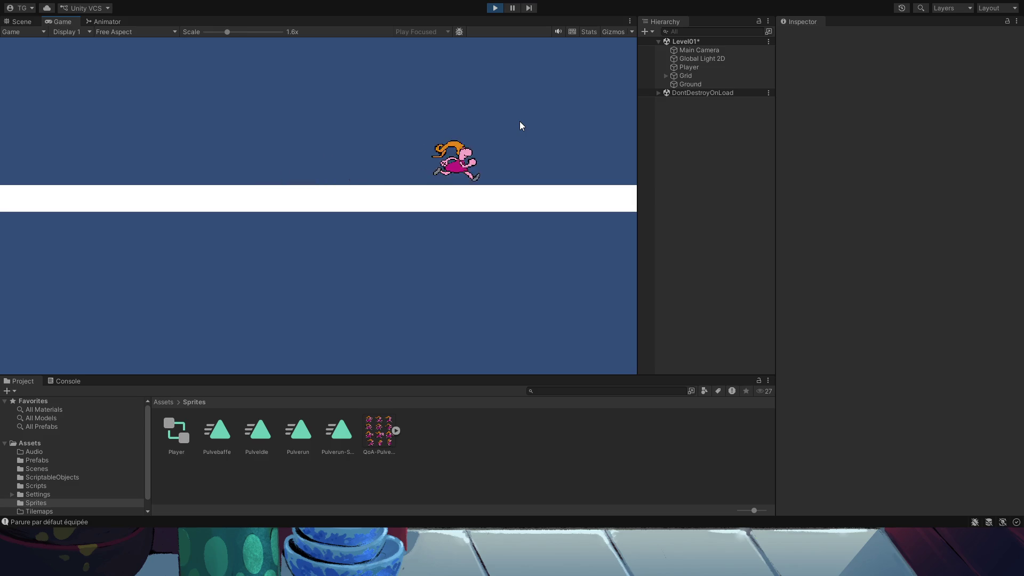
{"action": "key", "text": "Left"}
{"action": "key", "text": "Left"}
{"action": "key", "text": "Right"}
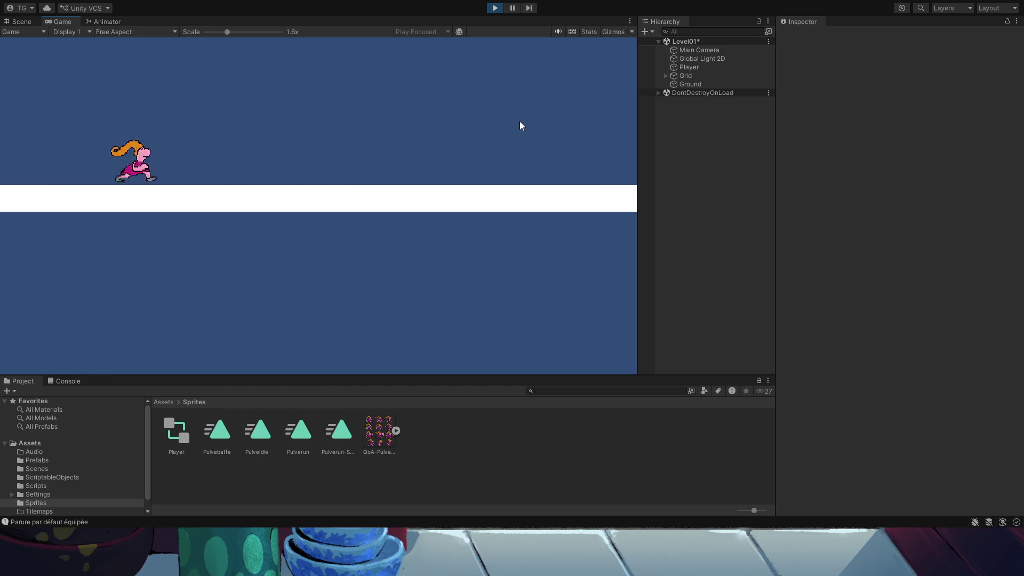
{"action": "key", "text": "Left"}
{"action": "key", "text": "Right"}
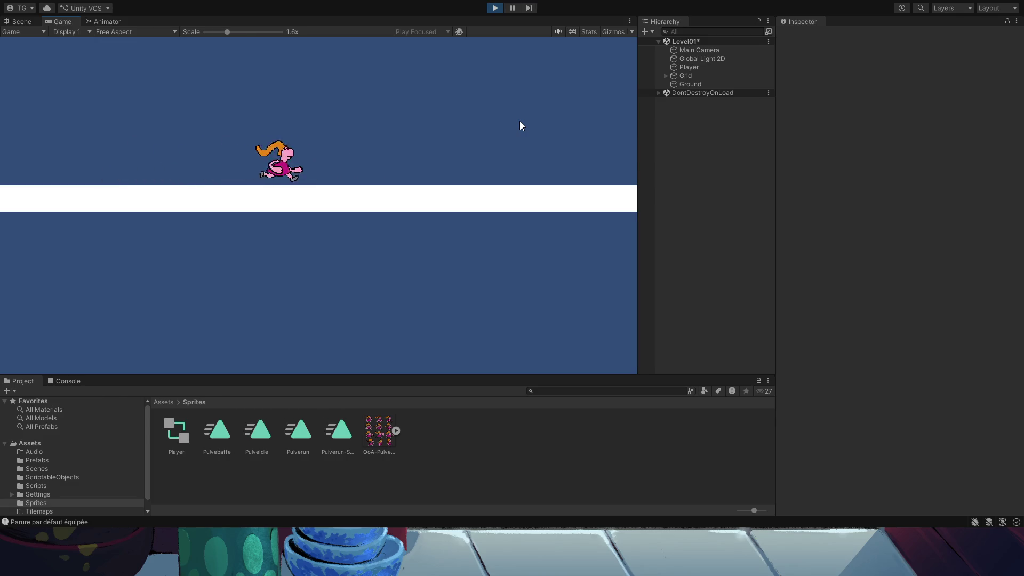
{"action": "key", "text": "Left"}
{"action": "key", "text": "Right"}
{"action": "key", "text": "Left"}
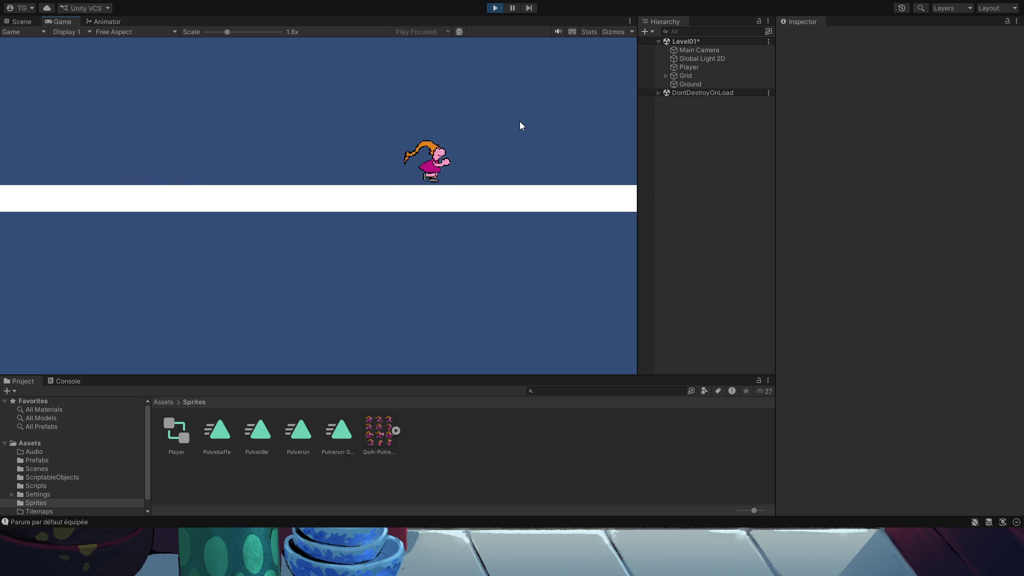
{"action": "key", "text": "Left"}
{"action": "key", "text": "Right"}
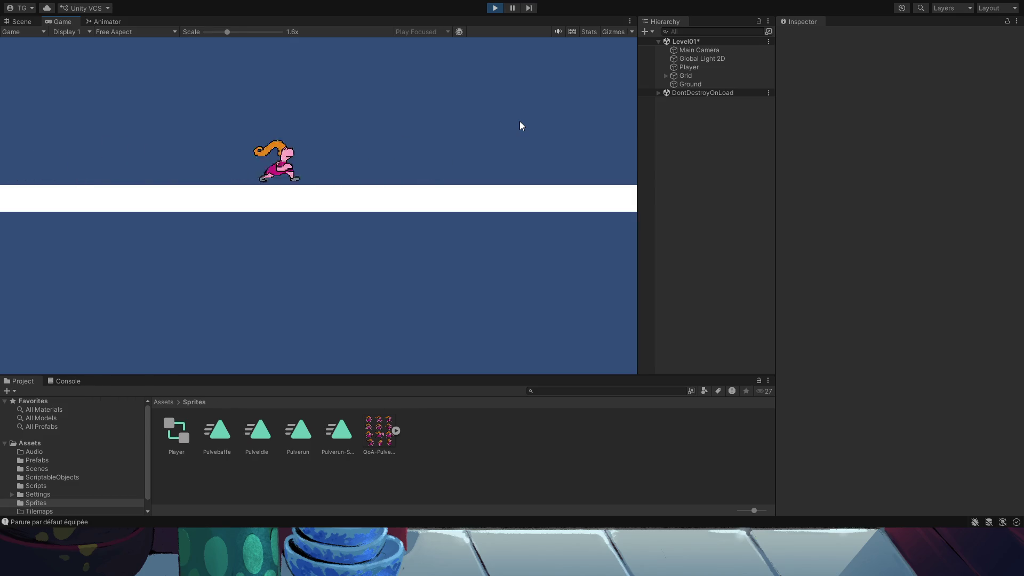
{"action": "key", "text": "Left"}
{"action": "key", "text": "Right"}
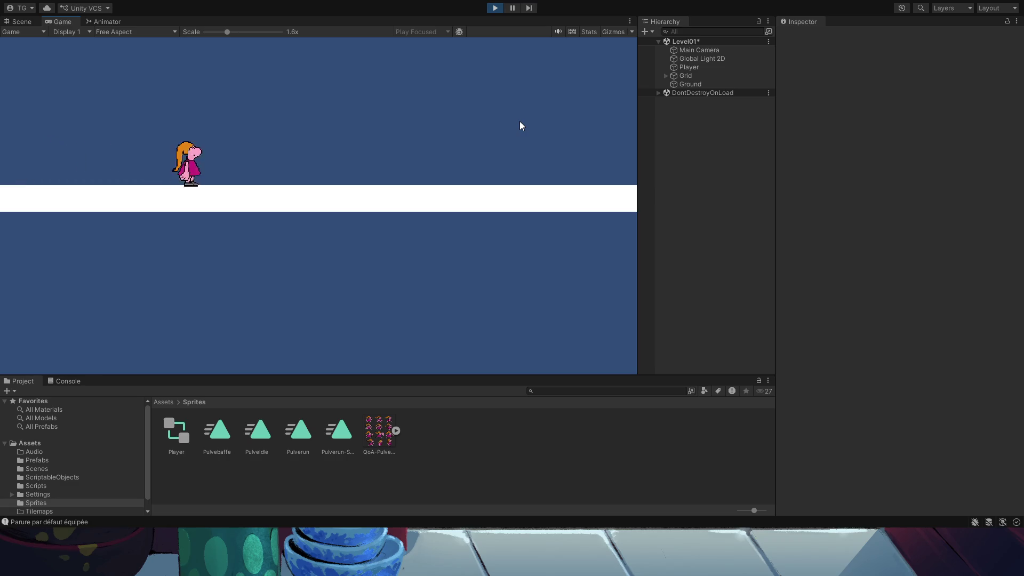
{"action": "key", "text": "Left"}
{"action": "key", "text": "Right"}
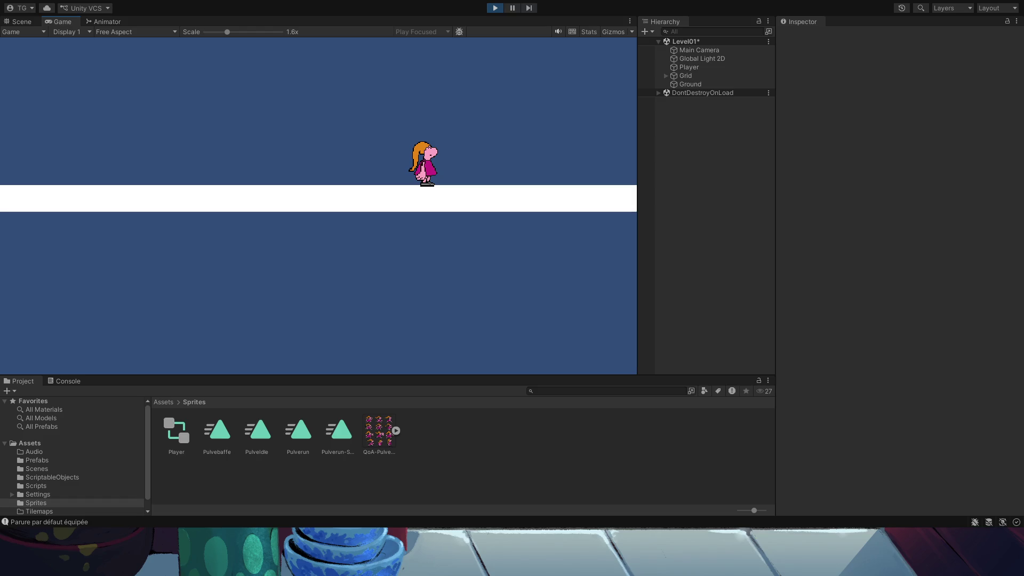
Expand the Pulve sprite sheet and drag the three Pulverun-FT frames onto Player in the Hierarchy.
{"action": "left_click", "coordinate": [260, 435]}
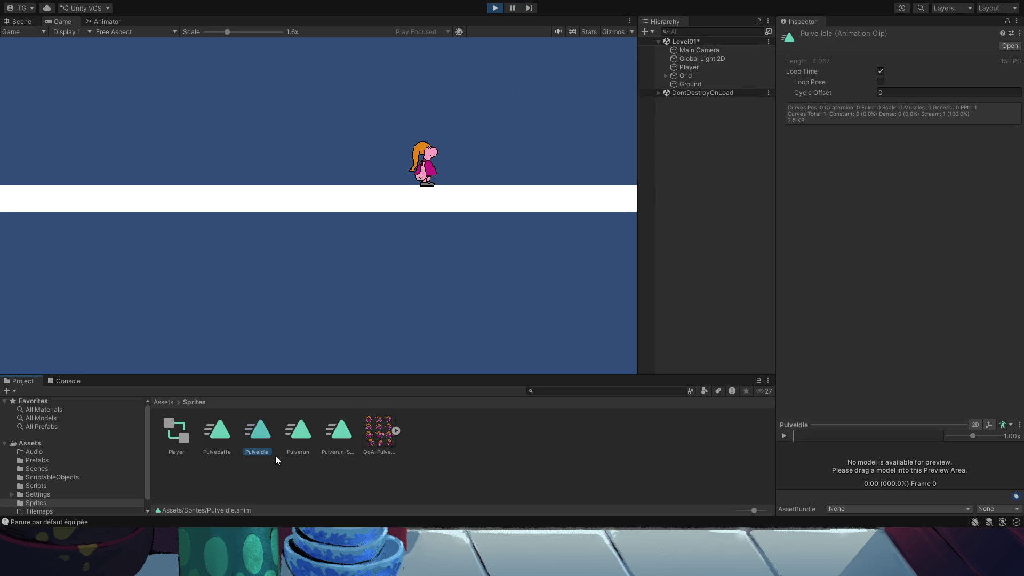
{"action": "left_click", "coordinate": [395, 432]}
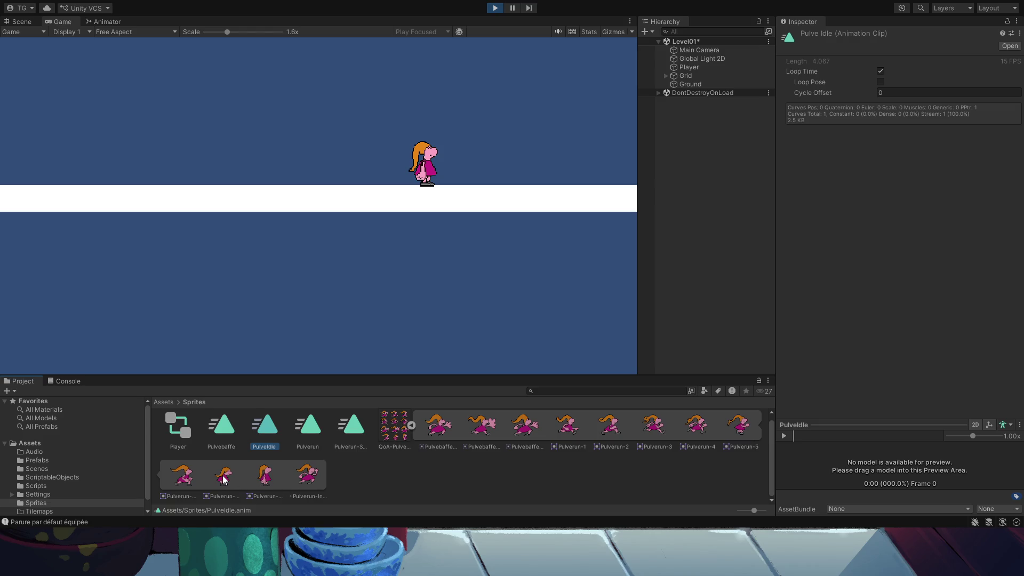
{"action": "left_click", "coordinate": [187, 478]}
{"action": "left_click", "coordinate": [219, 479], "text": "shift"}
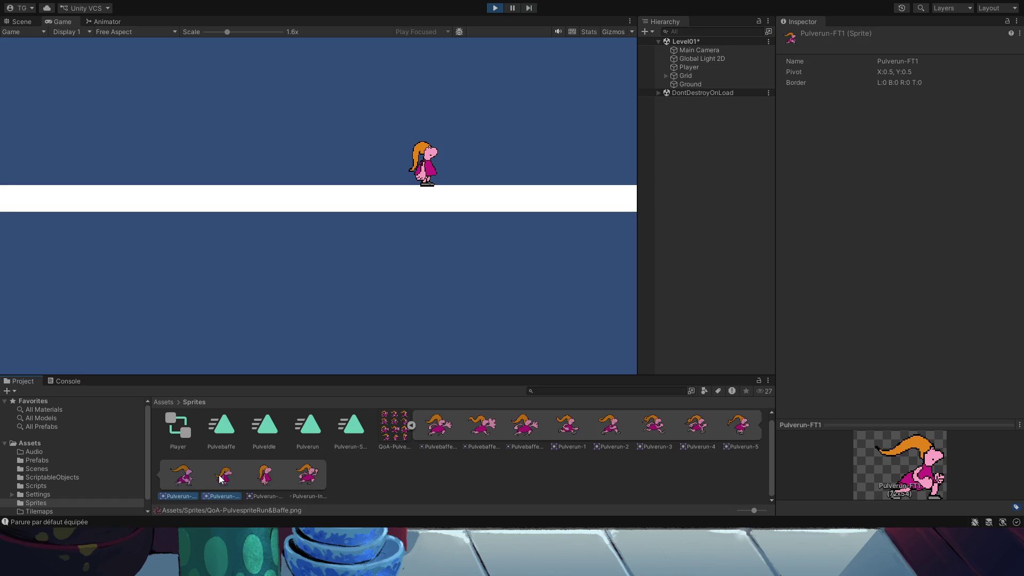
{"action": "left_click", "coordinate": [265, 476], "text": "shift"}
{"action": "left_click_drag", "start_coordinate": [265, 478], "coordinate": [265, 426]}
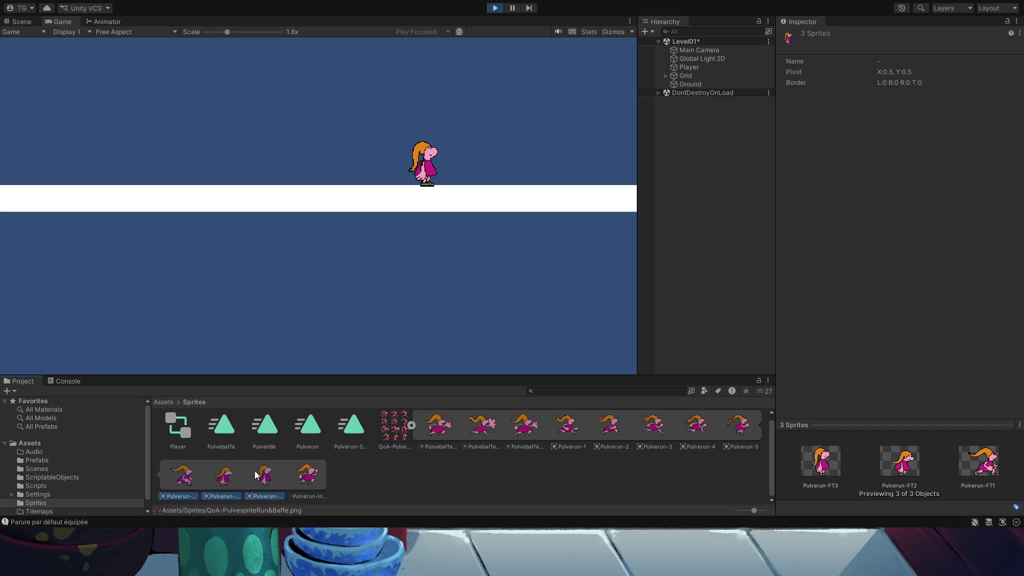
{"action": "mouse_move", "coordinate": [265, 476]}
{"action": "left_mouse_down"}
{"action": "mouse_move", "coordinate": [480, 299]}
{"action": "mouse_move", "coordinate": [664, 123]}
{"action": "mouse_move", "coordinate": [700, 72]}
{"action": "left_mouse_up"}
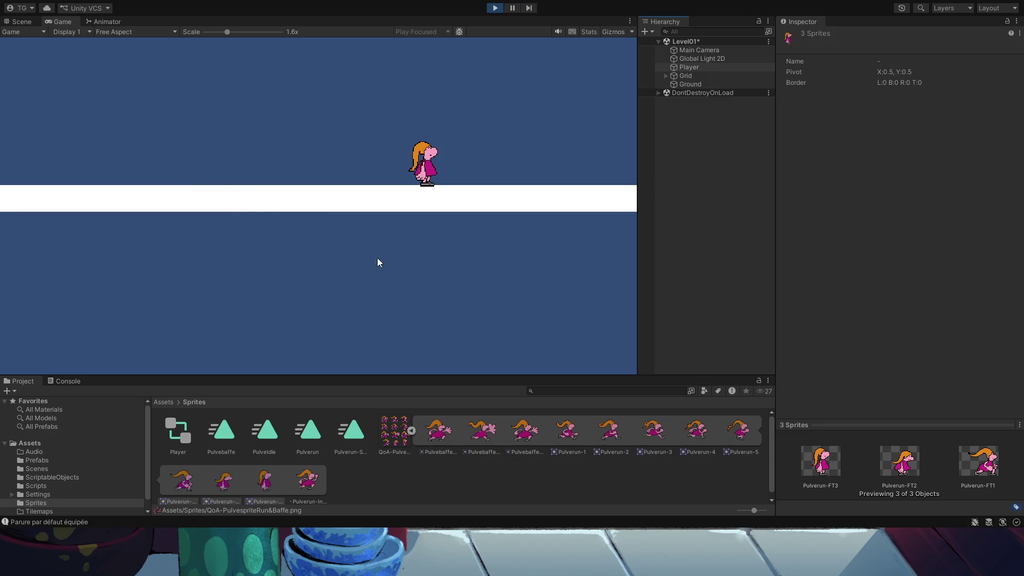
Select Player, test running right, then exit Play mode.
{"action": "left_click", "coordinate": [533, 258]}
{"action": "key", "text": "Right"}
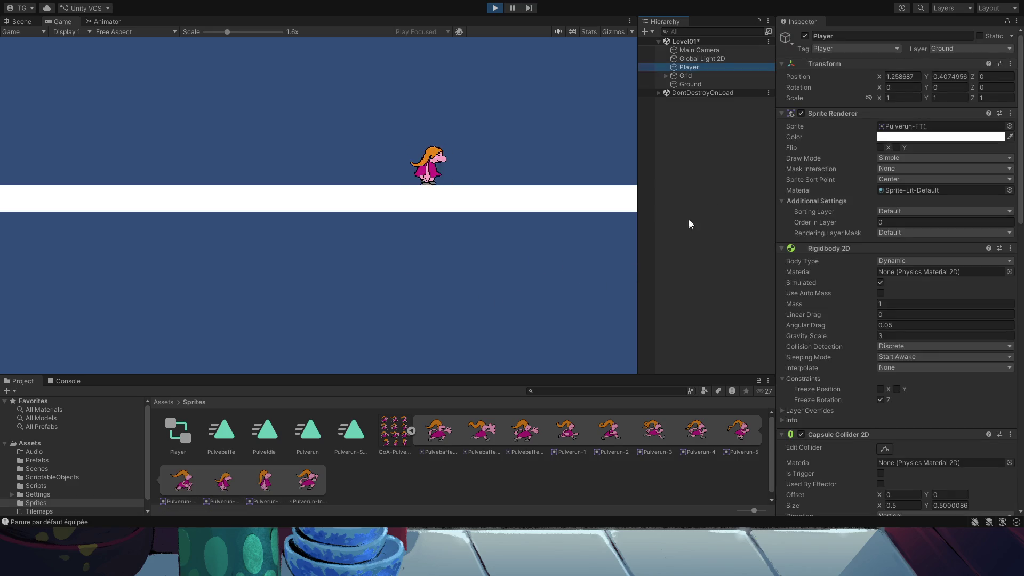
{"action": "left_click", "coordinate": [495, 7]}
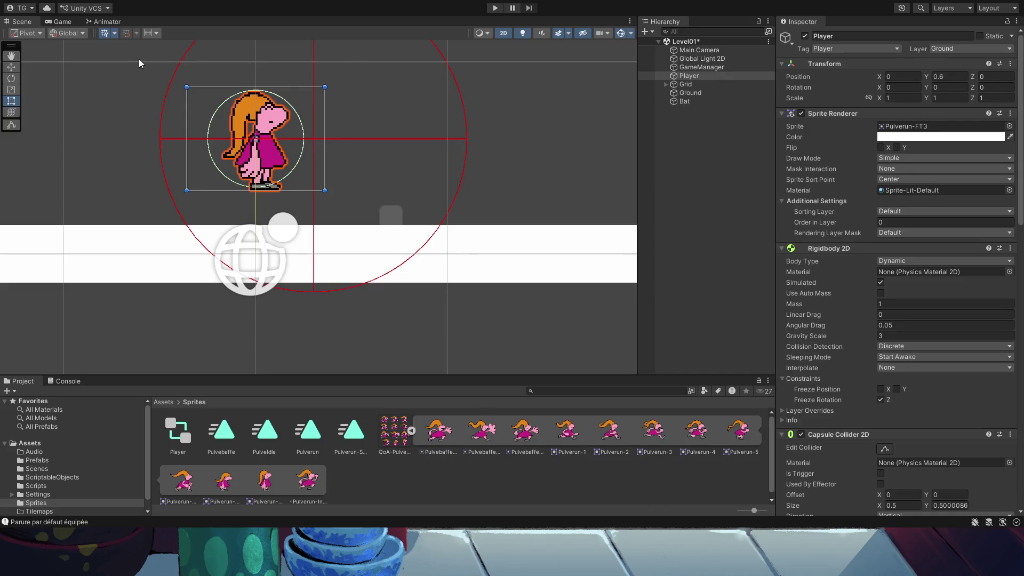
Tick Has Exit Time on the PulveIdle to Pulverun transition, then start Play mode.
{"action": "left_click", "coordinate": [117, 23]}
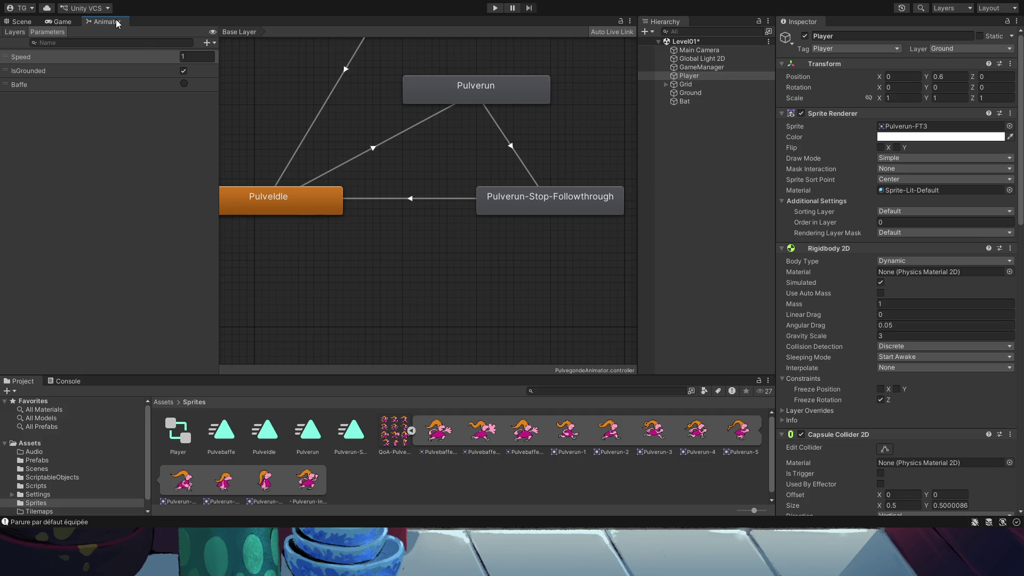
{"action": "scroll", "coordinate": [352, 175], "scroll_direction": "down", "scroll_amount": 5}
{"action": "scroll", "coordinate": [354, 176], "scroll_direction": "up", "scroll_amount": 4}
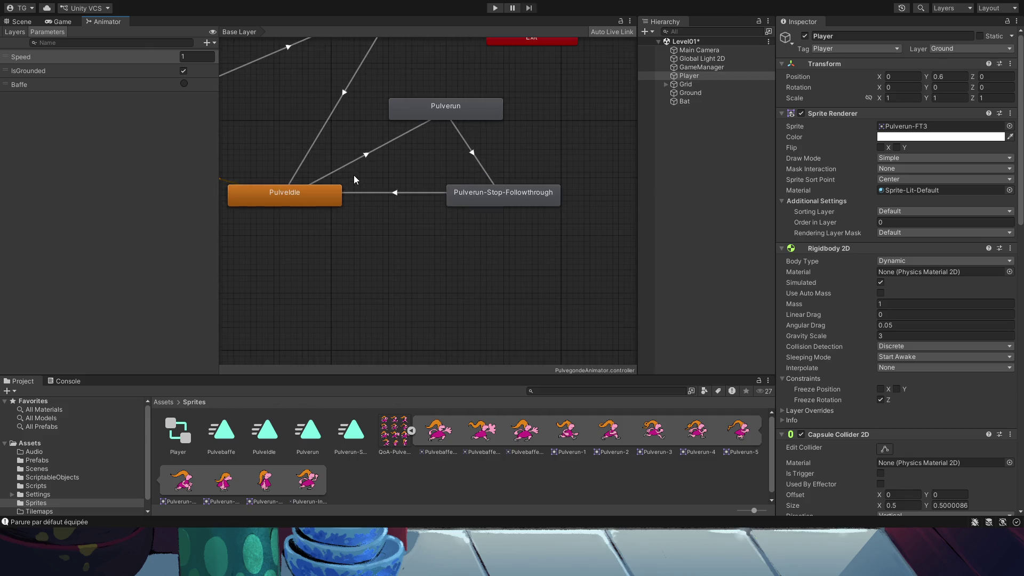
{"action": "scroll", "coordinate": [358, 174], "scroll_direction": "down", "scroll_amount": 2}
{"action": "left_click", "coordinate": [331, 192]}
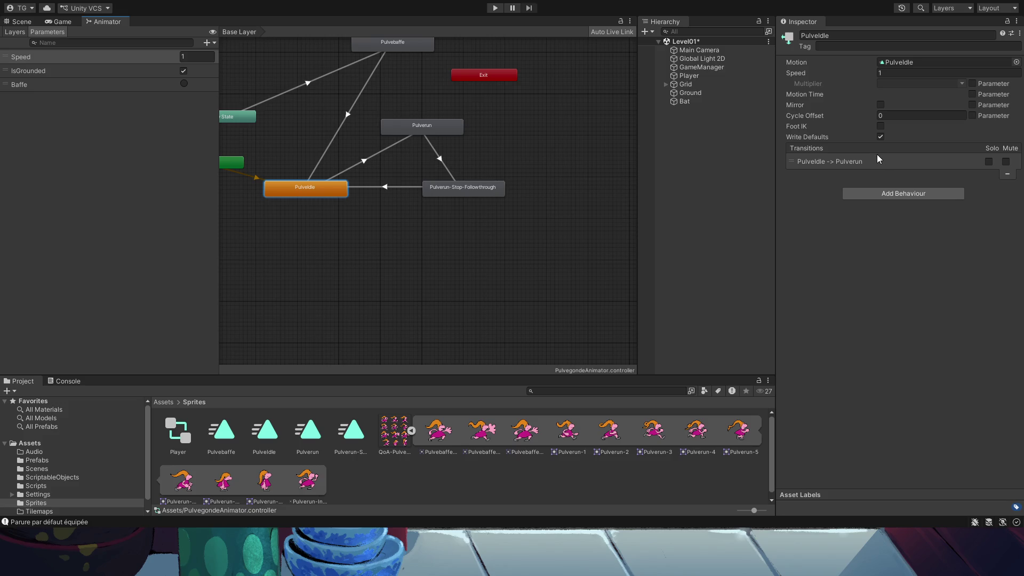
{"action": "left_click", "coordinate": [891, 161]}
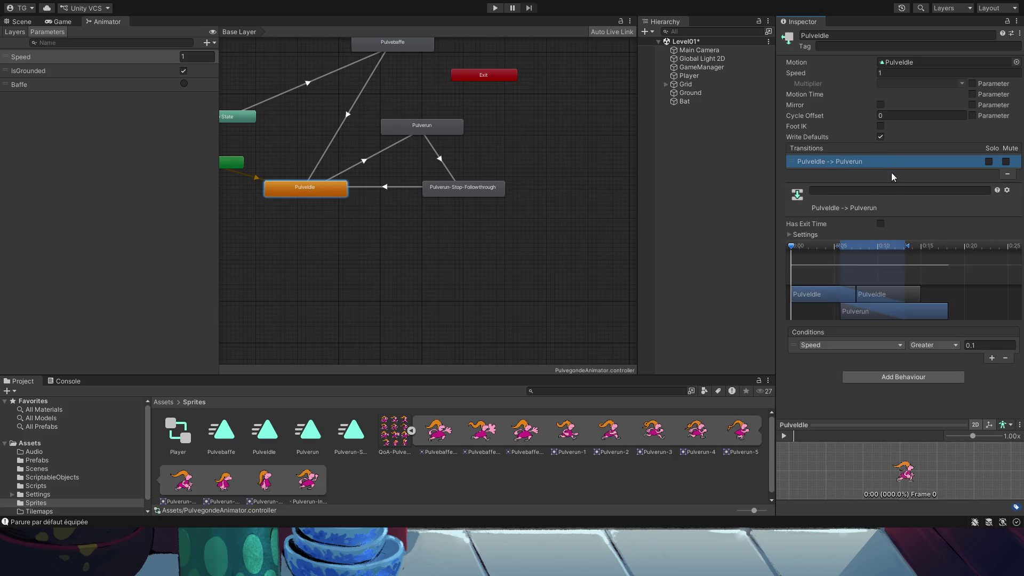
{"action": "left_click", "coordinate": [881, 224]}
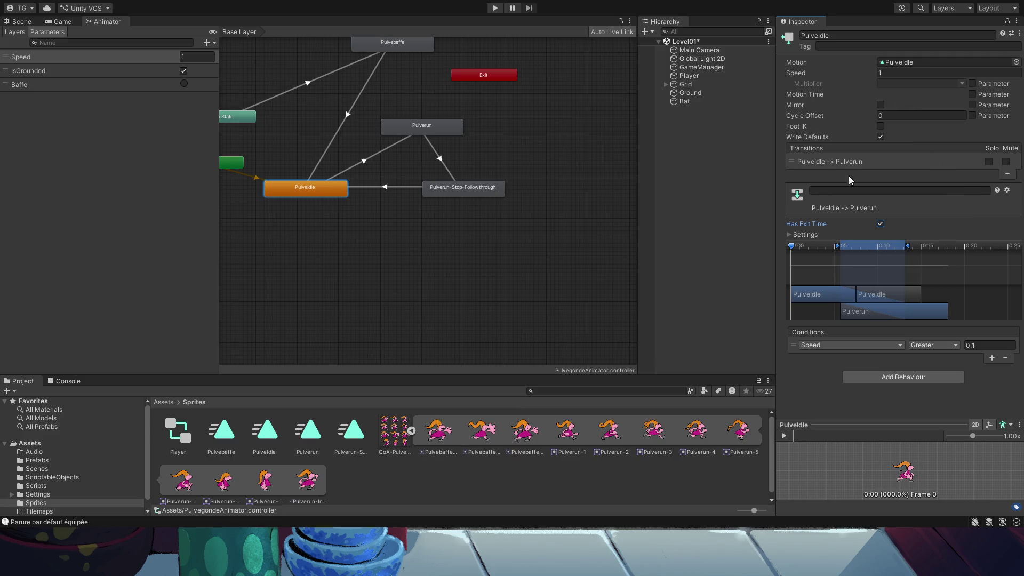
{"action": "left_click", "coordinate": [495, 8]}
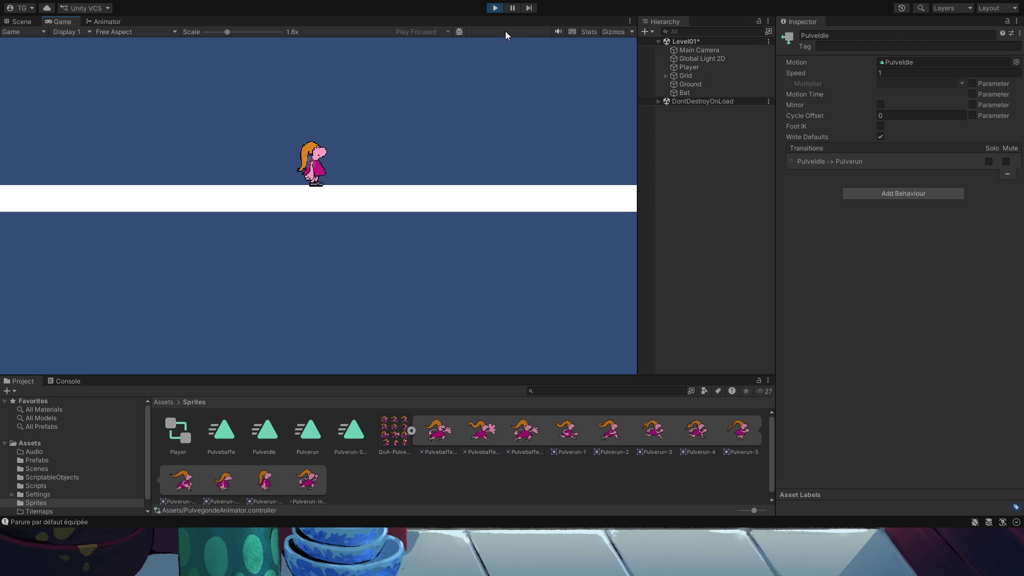
Untick Loop Time on the PulveIdle clip and restart Play mode.
{"action": "left_click", "coordinate": [499, 11]}
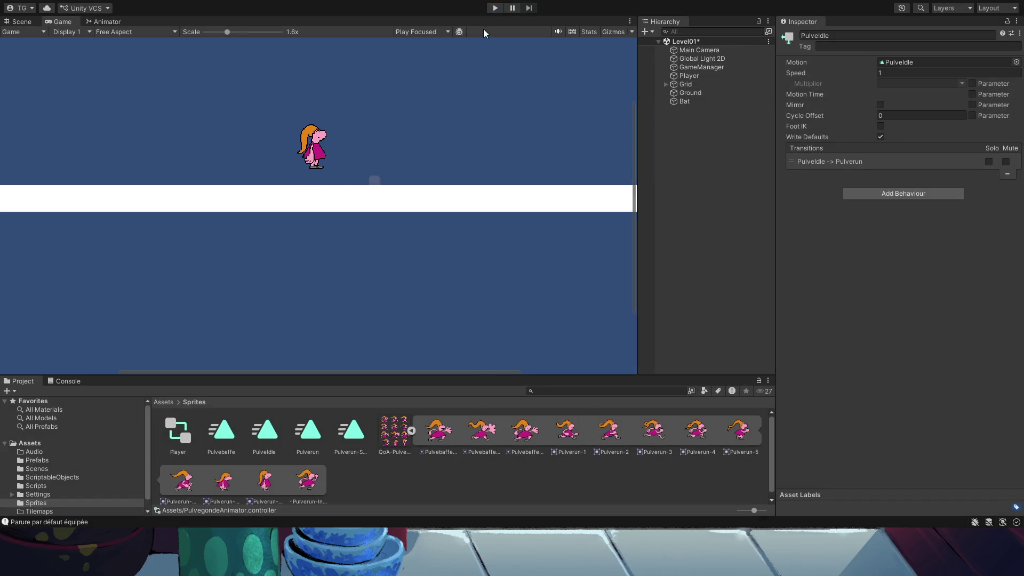
{"action": "left_click", "coordinate": [108, 22]}
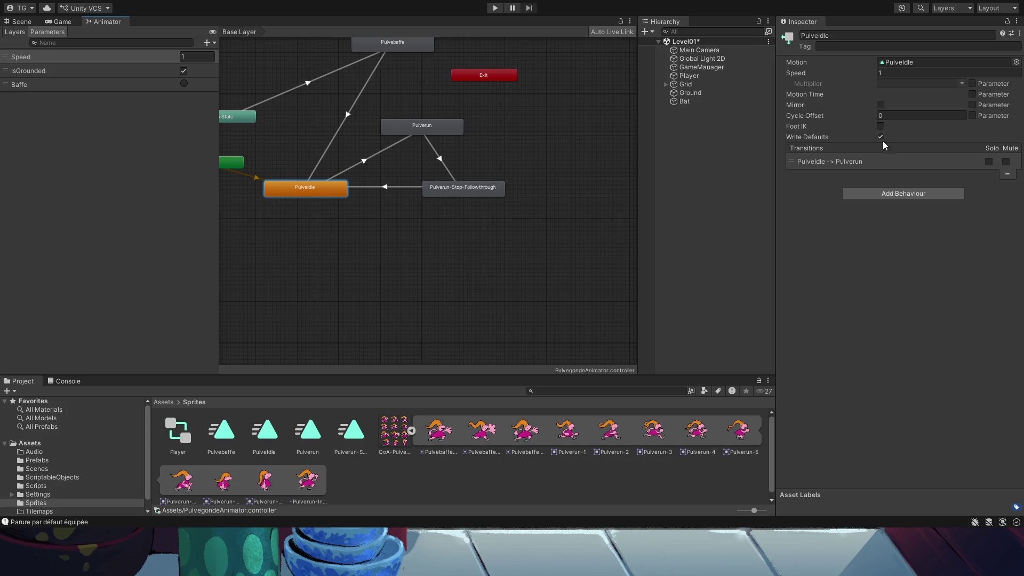
{"action": "left_click", "coordinate": [853, 165]}
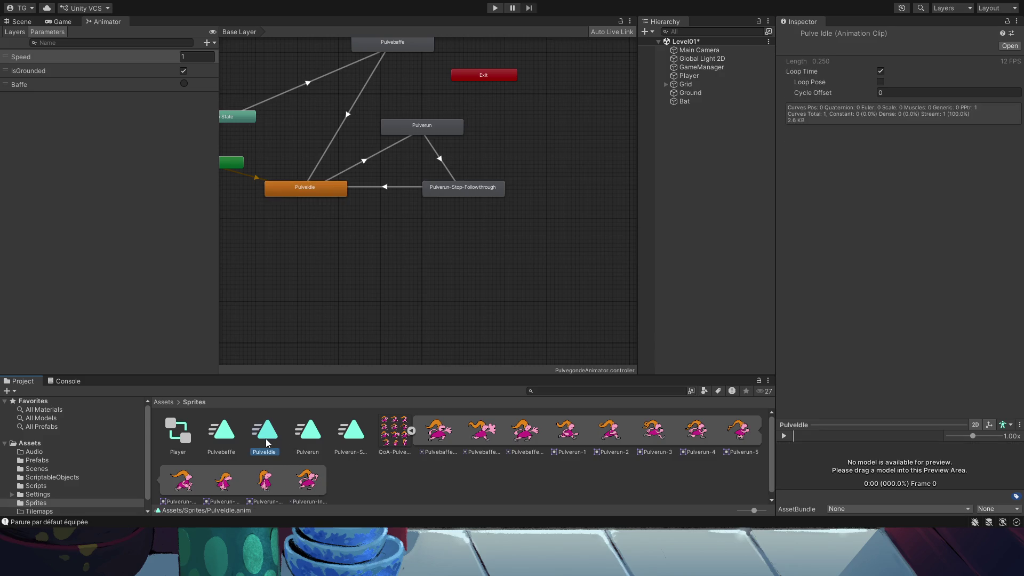
{"action": "left_click", "coordinate": [881, 71]}
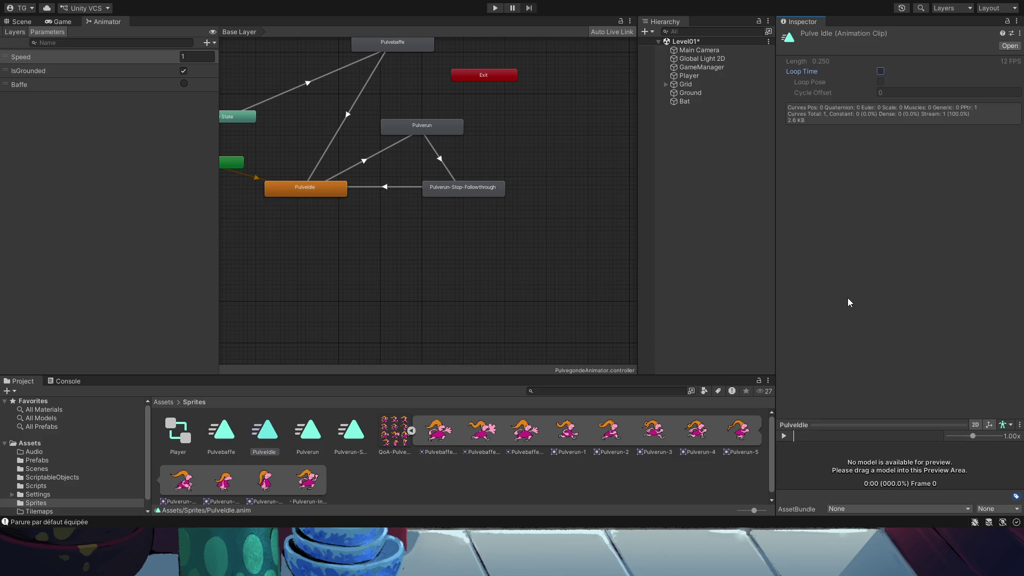
{"action": "left_click", "coordinate": [733, 277]}
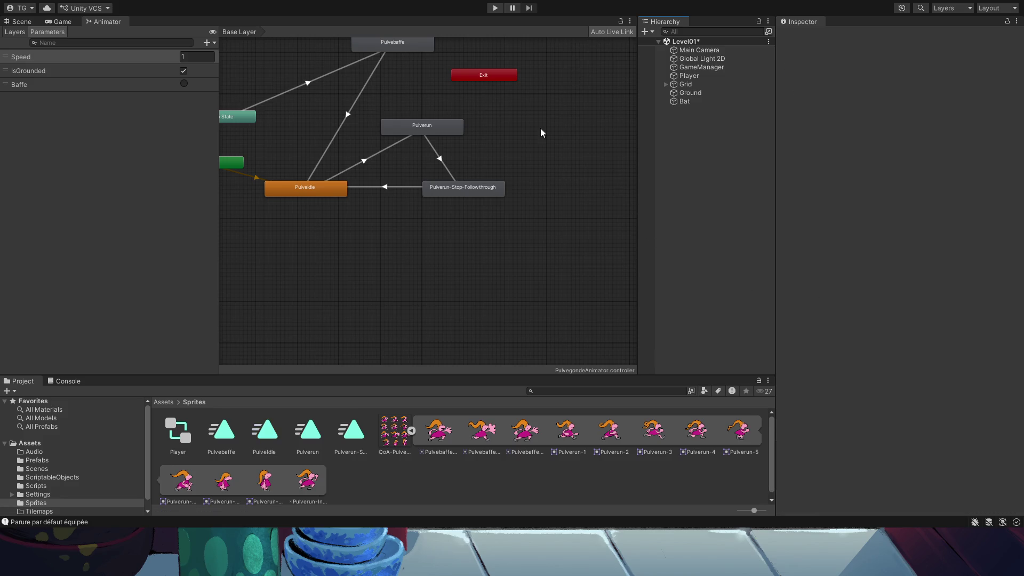
{"action": "left_click", "coordinate": [600, 203]}
{"action": "left_click", "coordinate": [497, 12]}
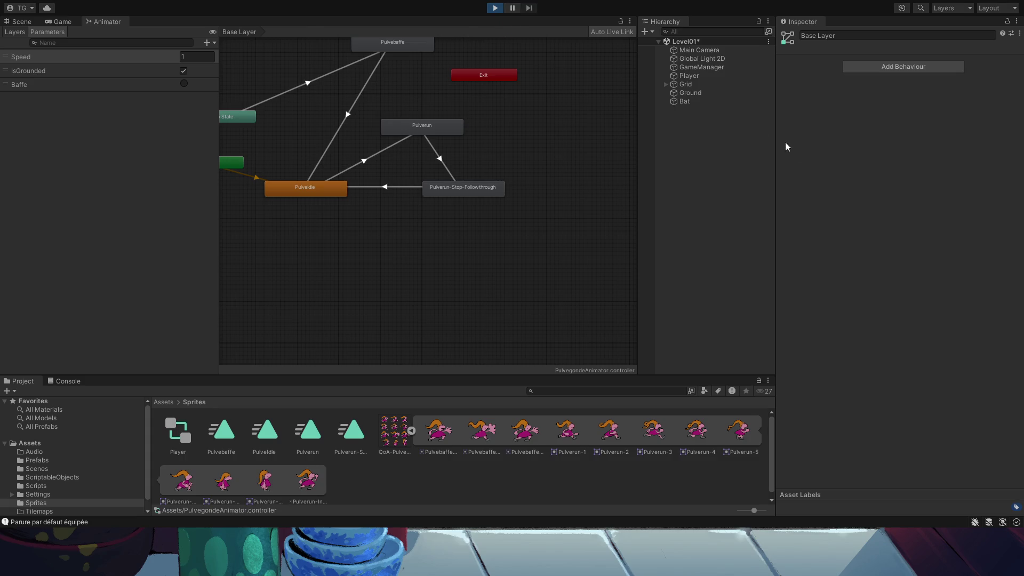
Run the character left and right and trigger an attack with X.
{"action": "key", "text": "Right"}
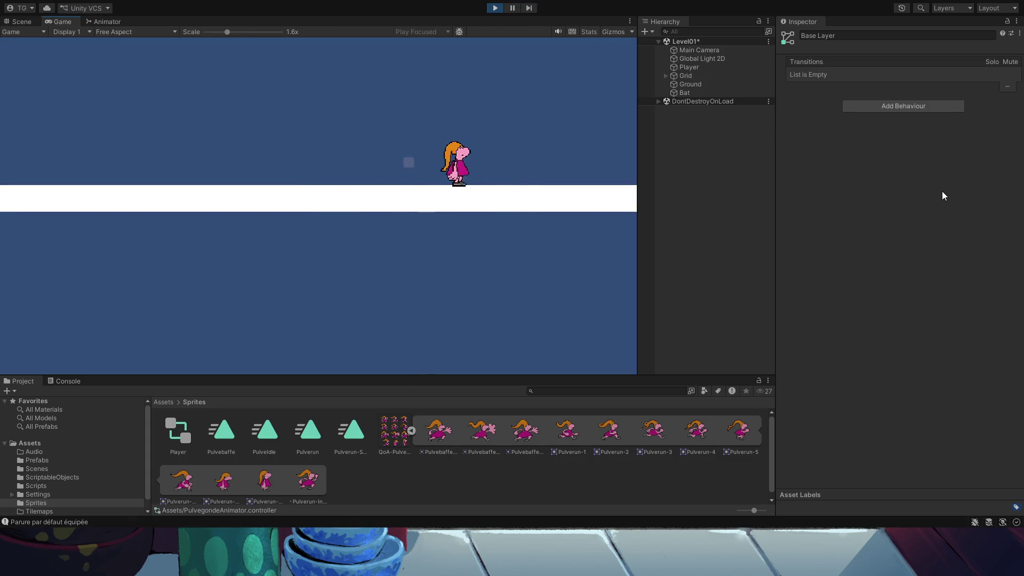
{"action": "key", "text": "Left"}
{"action": "key", "text": "Right"}
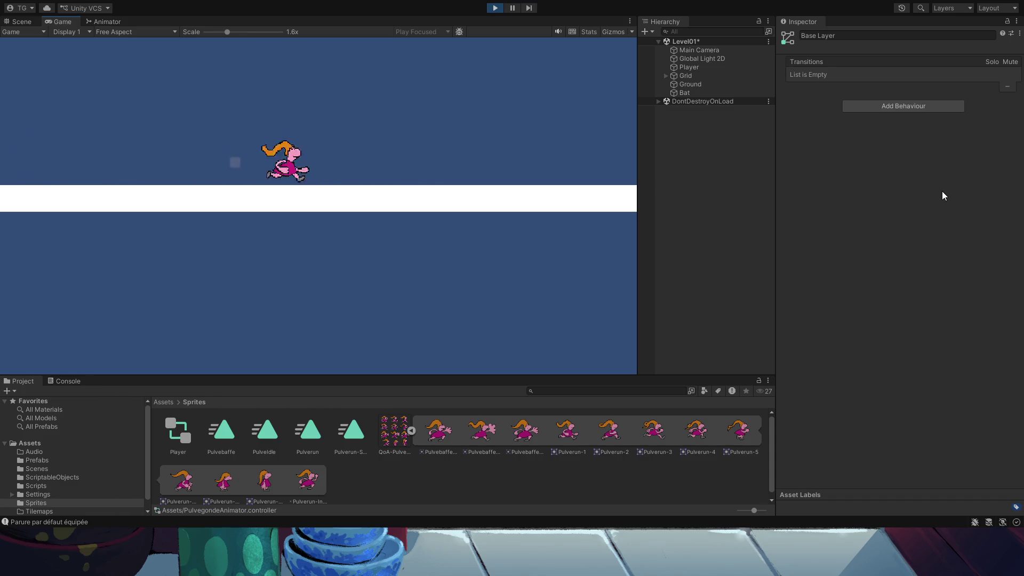
{"action": "key", "text": "Left"}
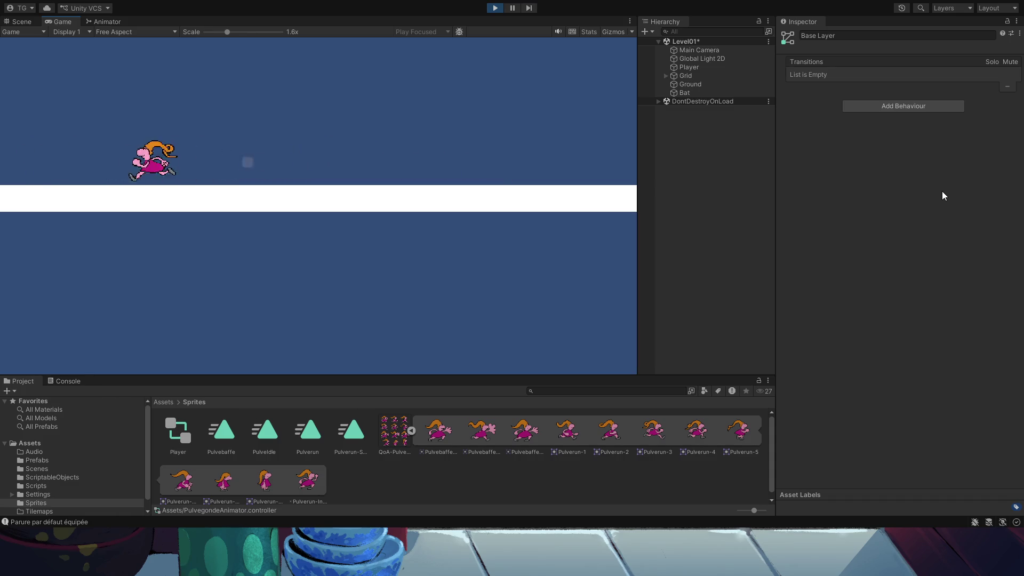
{"action": "key", "text": "Right"}
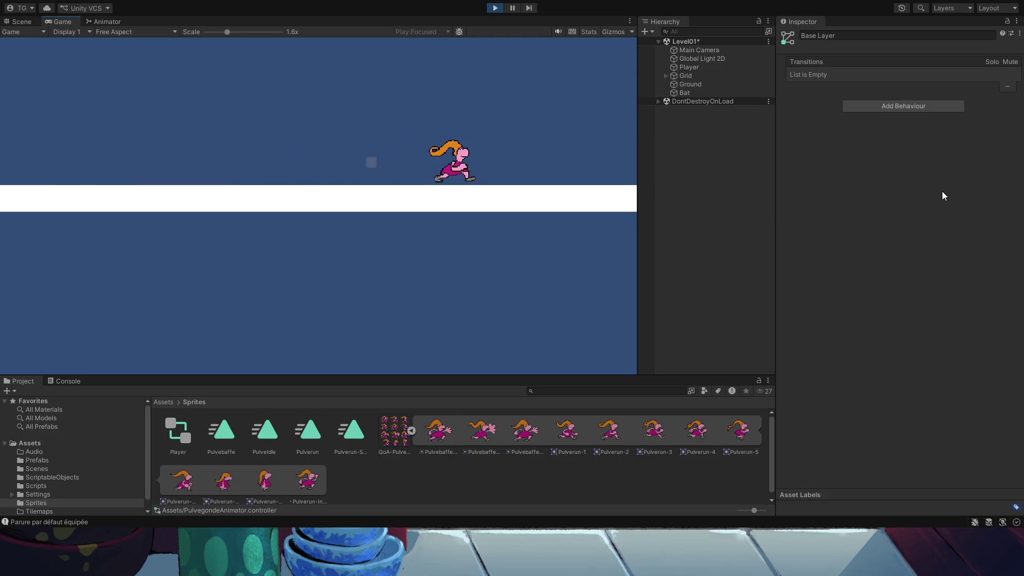
{"action": "key", "text": "x"}
{"action": "key", "text": "x"}
{"action": "key", "text": "x"}
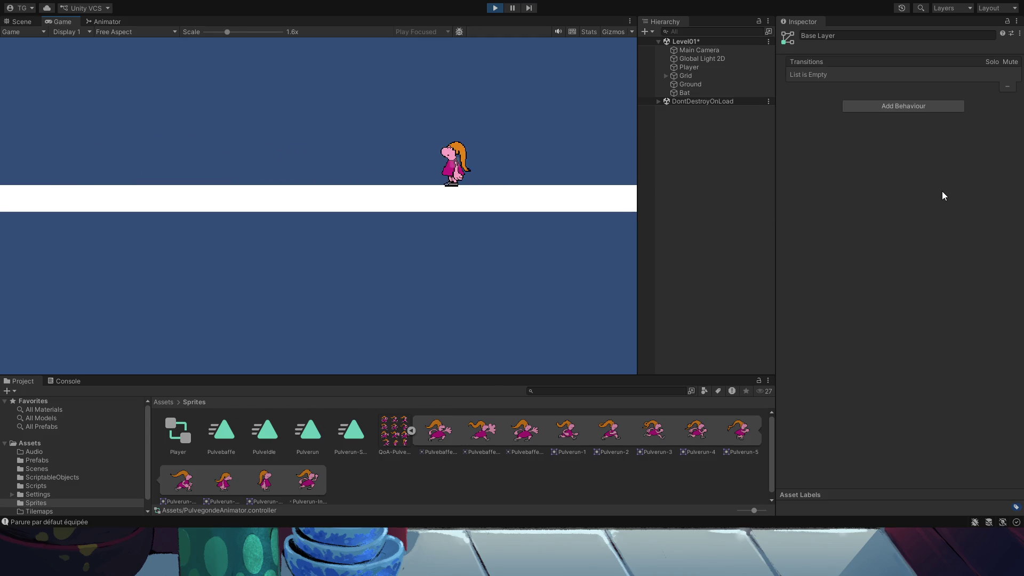
{"action": "key", "text": "Left"}
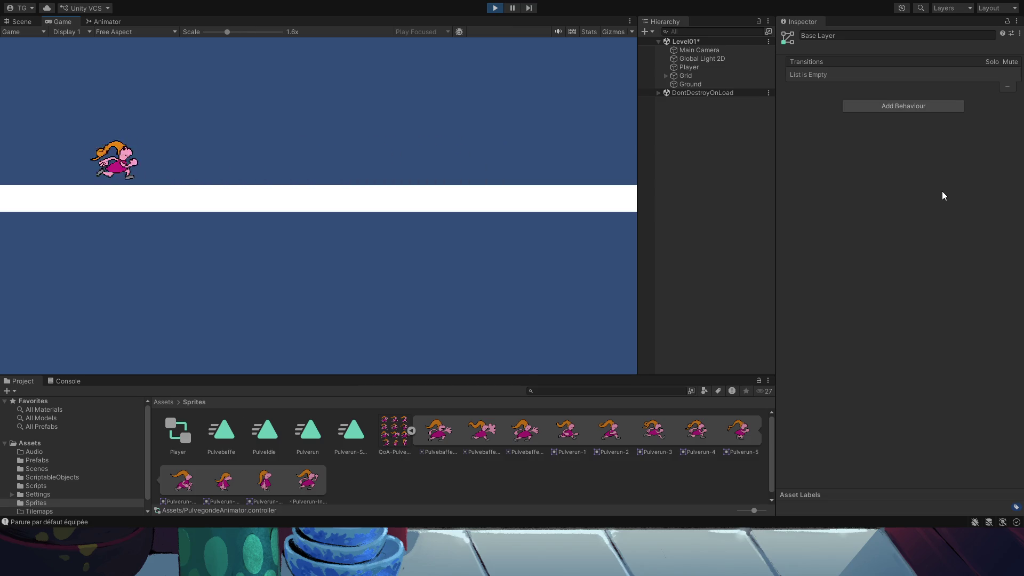
{"action": "key", "text": "Right"}
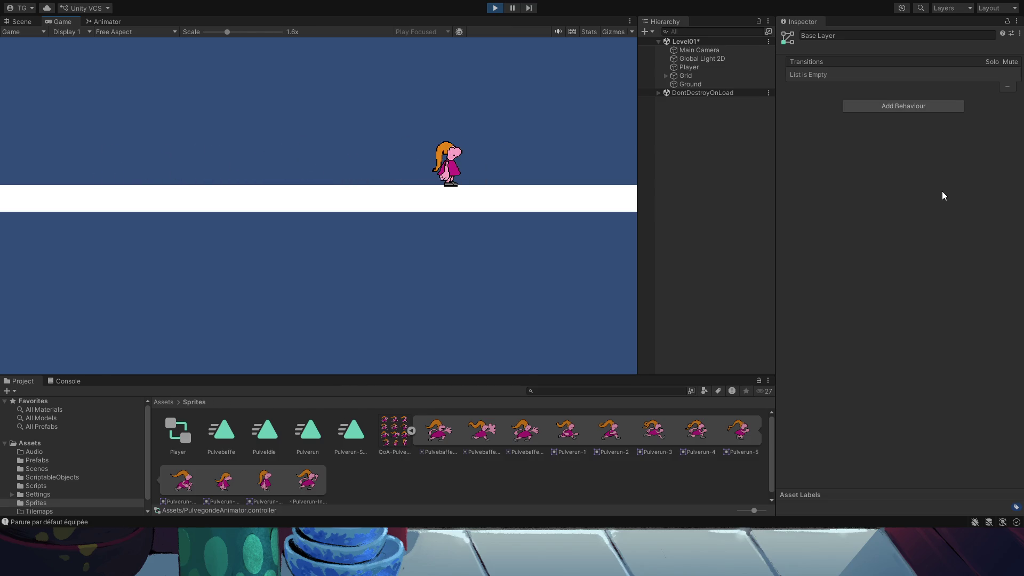
{"action": "key", "text": "Left"}
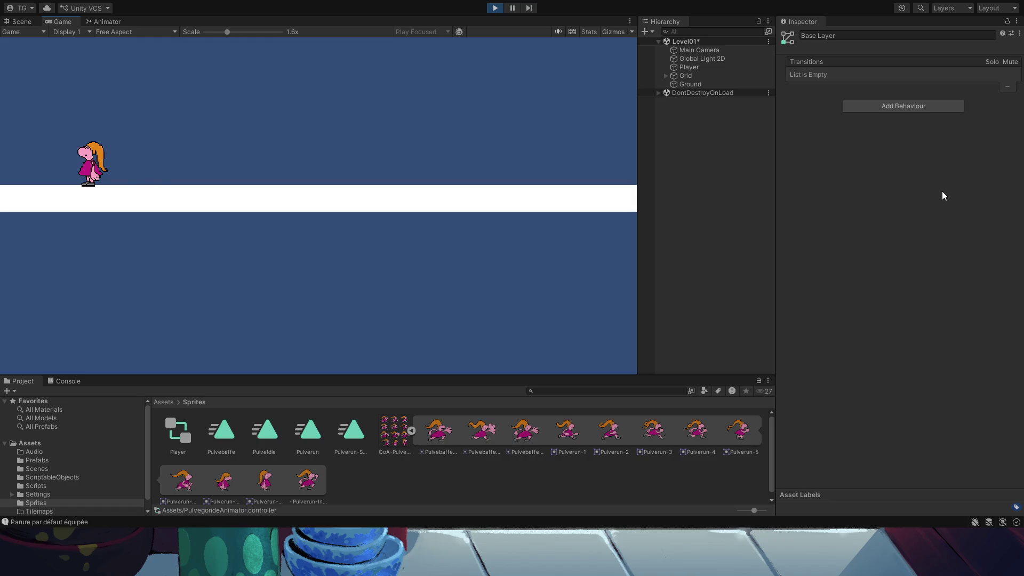
{"action": "key", "text": "Right"}
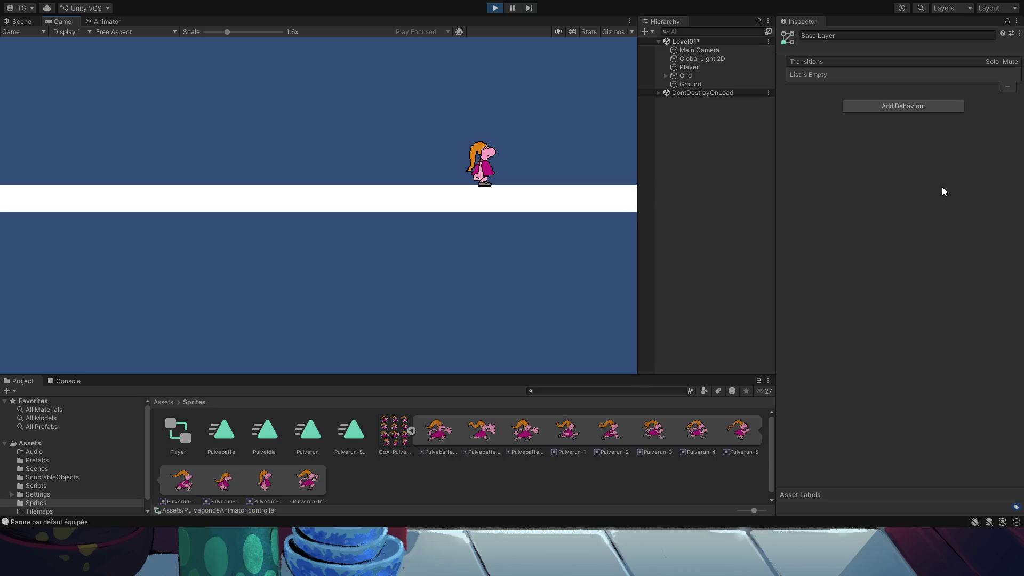
Reverse the character's direction mid-run repeatedly and let it settle into idle.
{"action": "key", "text": "Left"}
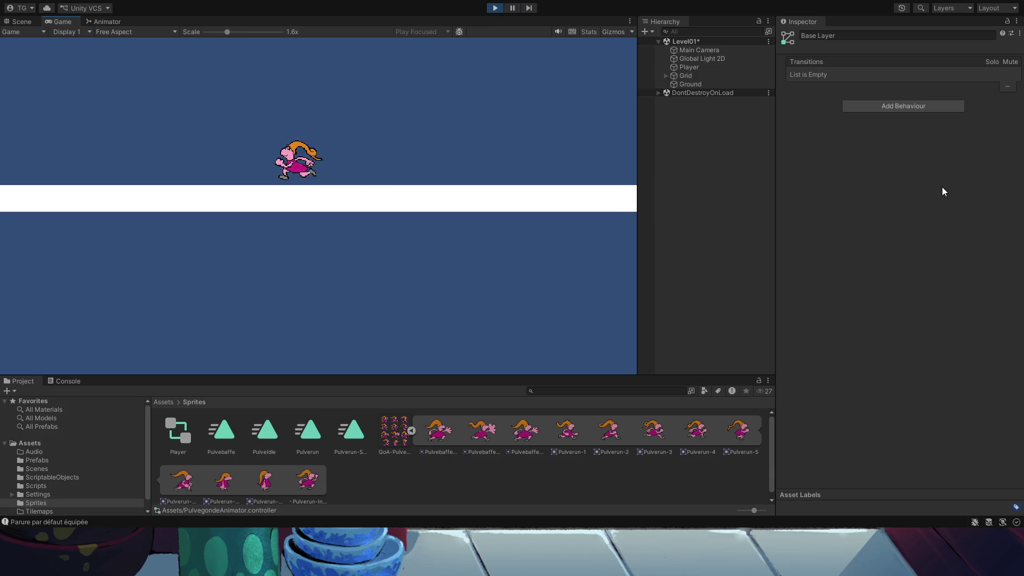
{"action": "key", "text": "Right"}
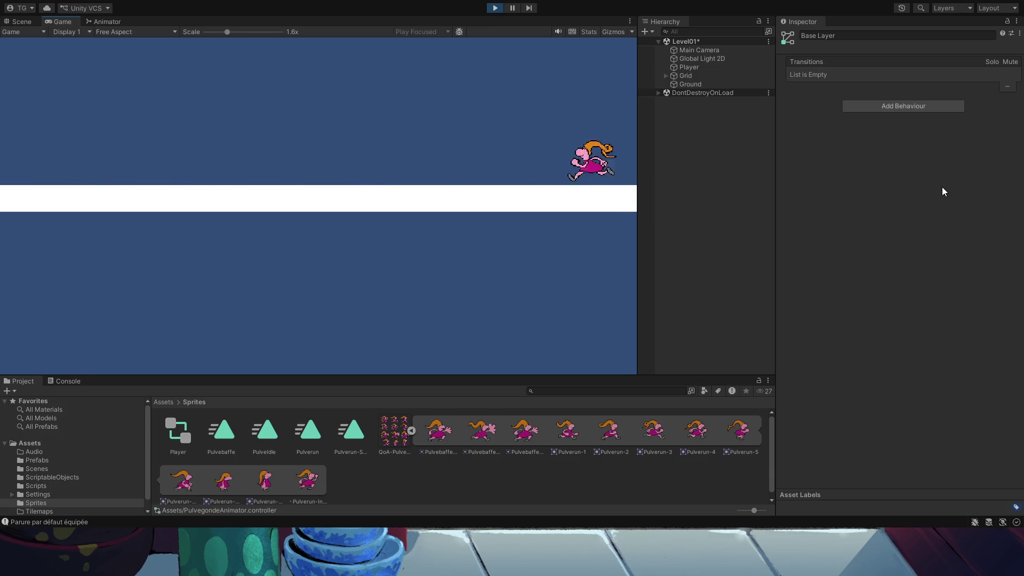
{"action": "key", "text": "Left"}
{"action": "key", "text": "Right"}
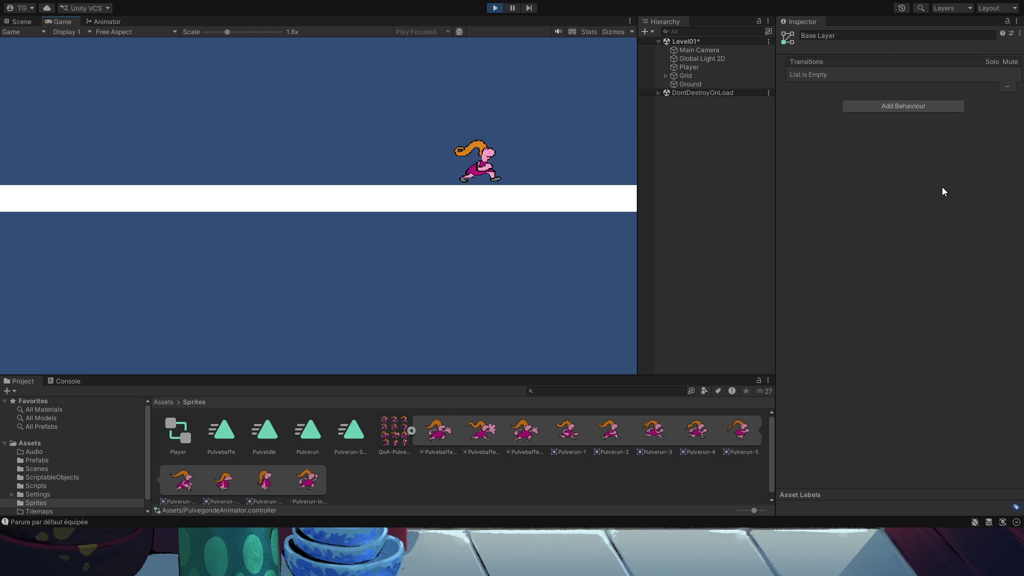
{"action": "key", "text": "Left"}
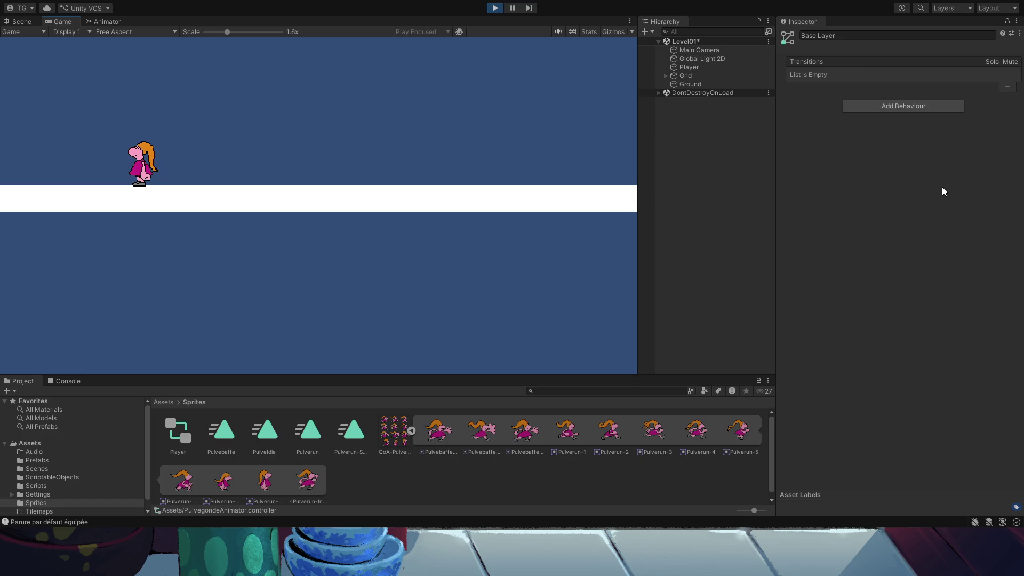
{"action": "key", "text": "Right"}
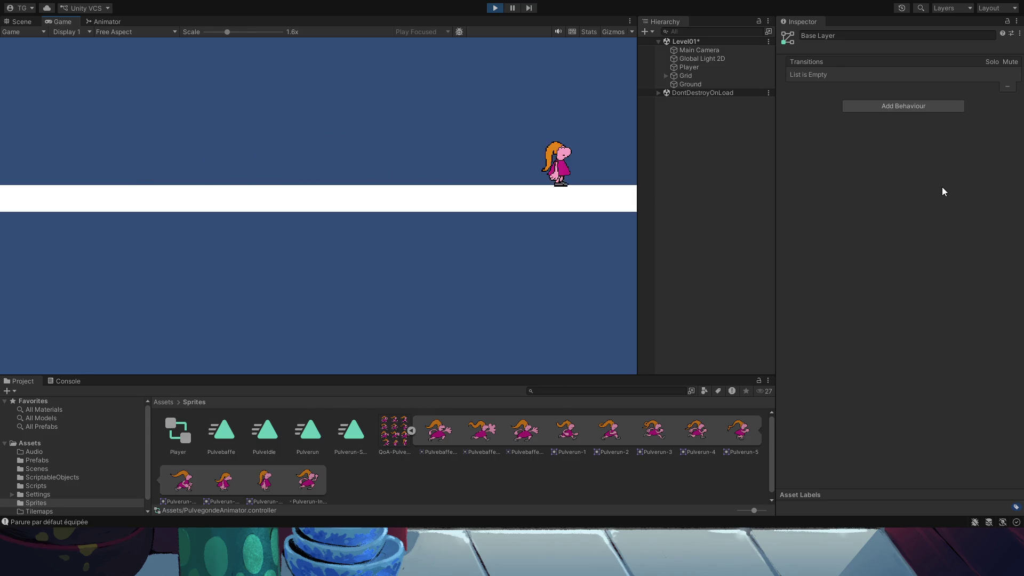
{"action": "key", "text": "Left"}
{"action": "key", "text": "Right"}
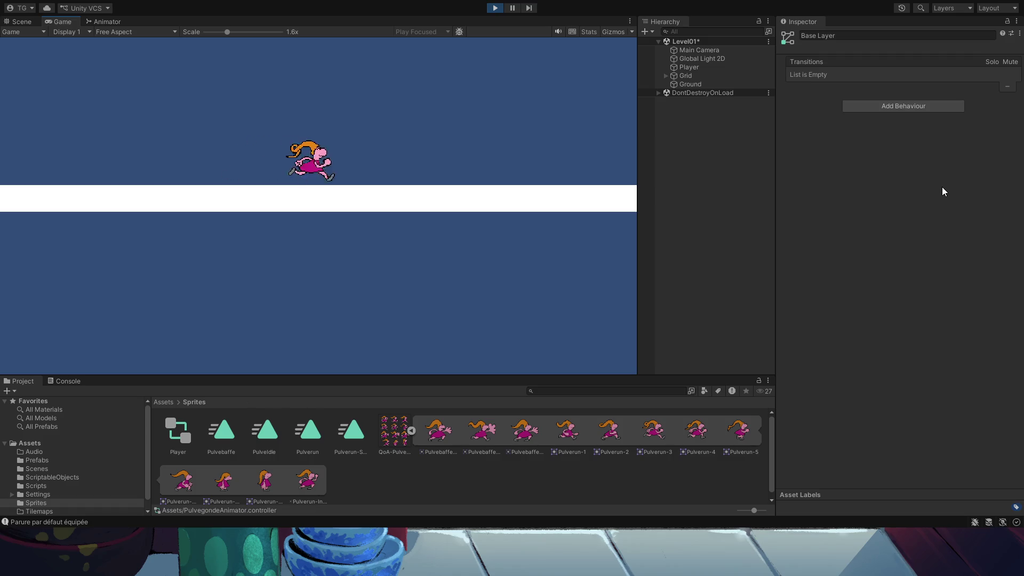
{"action": "key", "text": "Left"}
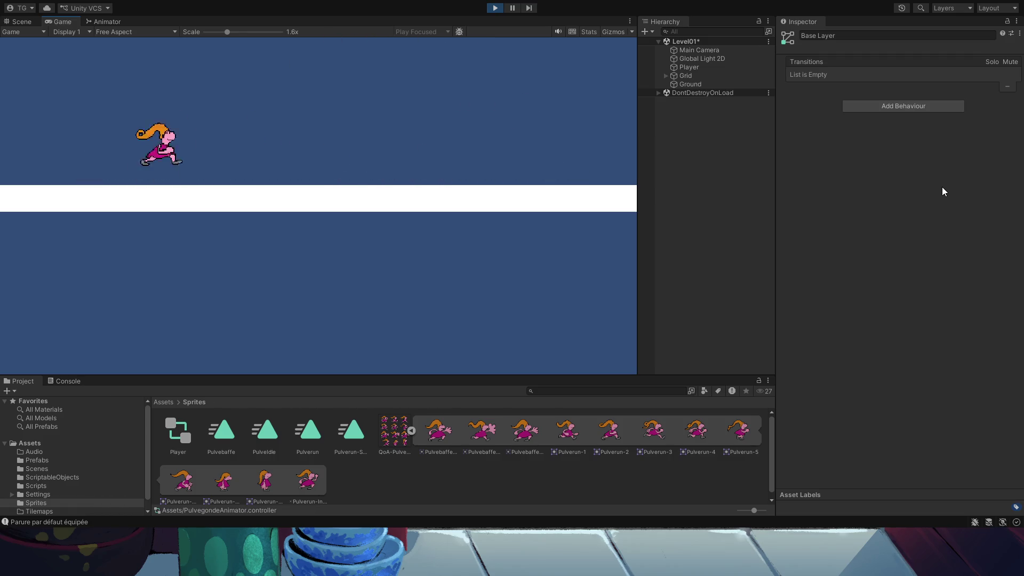
Jump while running right and then left, then stop the playtest.
{"action": "key", "text": "Right"}
{"action": "key", "text": "space"}
{"action": "key", "text": "Left"}
{"action": "key", "text": "space"}
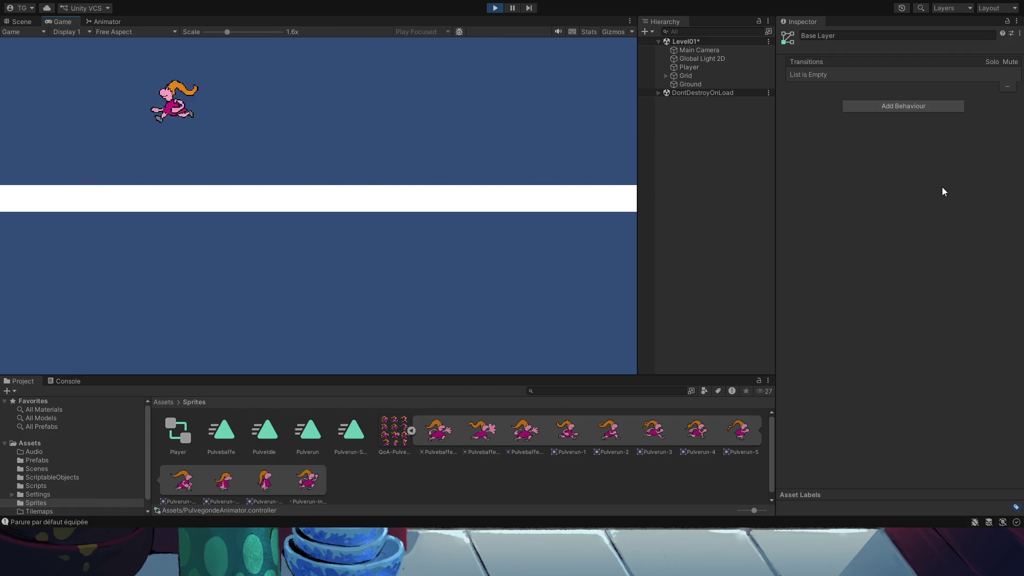
{"action": "key", "text": "Right"}
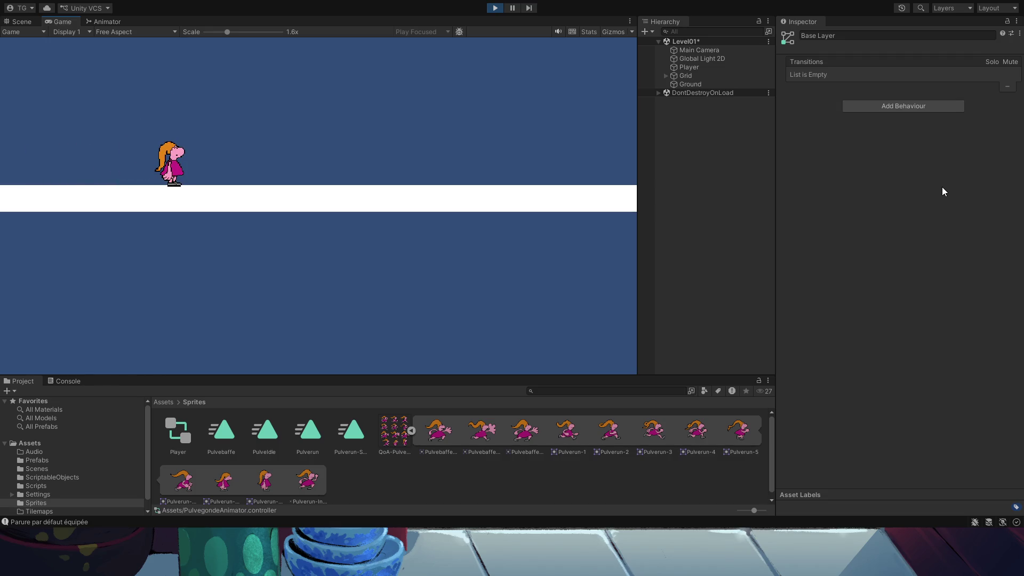
{"action": "left_click", "coordinate": [491, 12]}
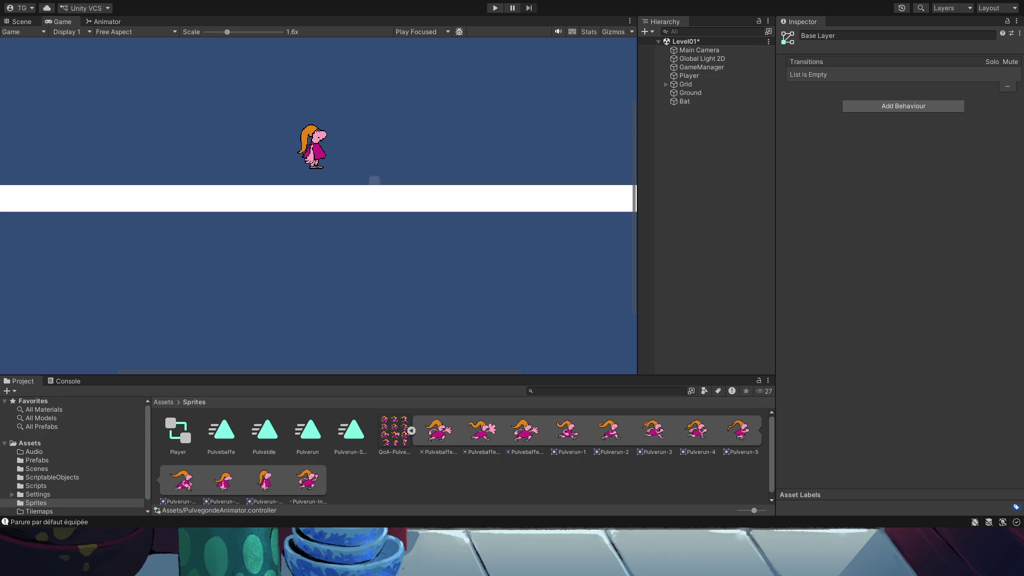
Untick Has Exit Time on the PulveIdle to Pulverun transition and adjust the Pulverun start offset.
{"action": "left_click", "coordinate": [103, 22]}
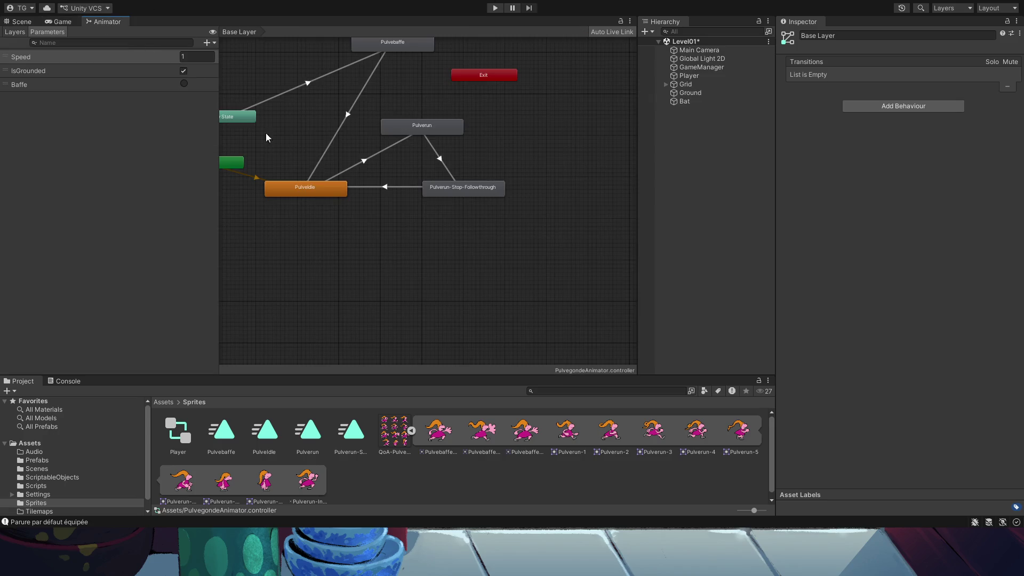
{"action": "left_click", "coordinate": [311, 187]}
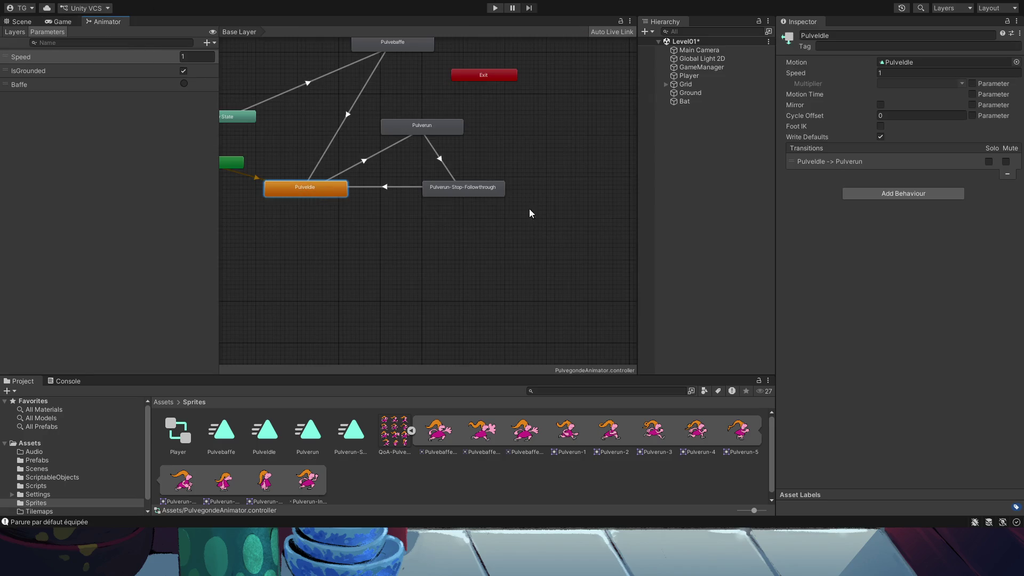
{"action": "left_click", "coordinate": [840, 161]}
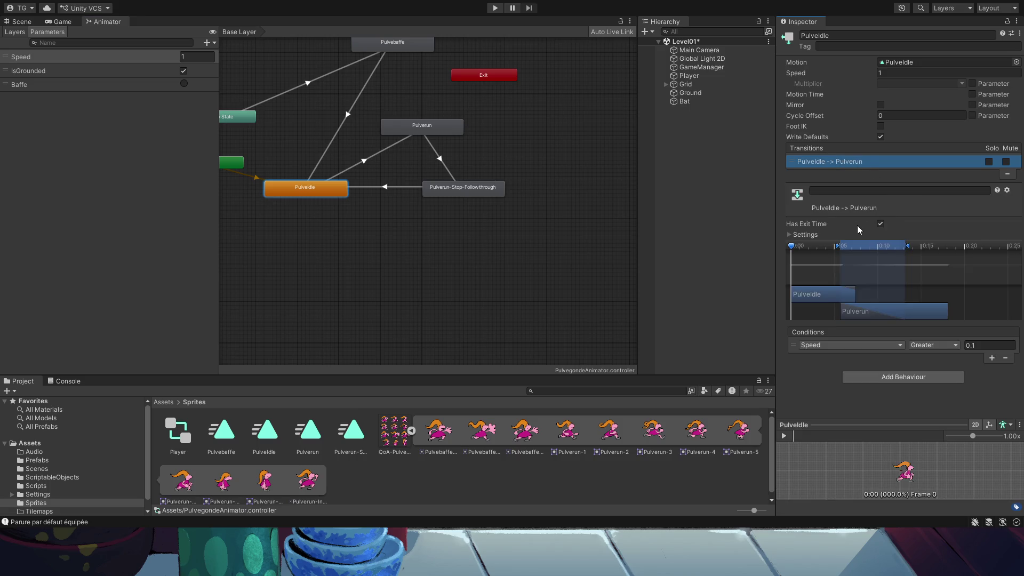
{"action": "left_click", "coordinate": [880, 224]}
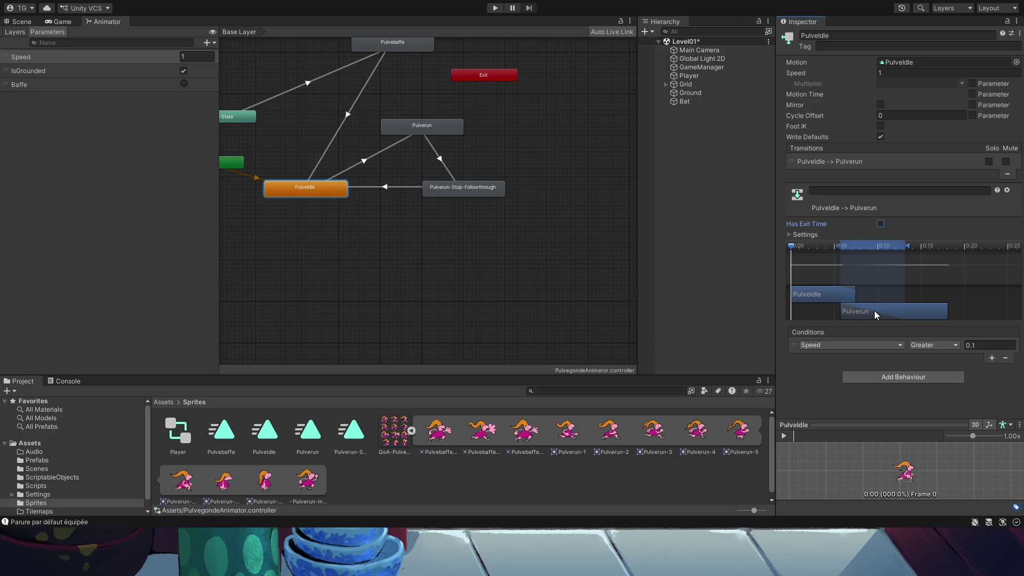
{"action": "mouse_move", "coordinate": [898, 313]}
{"action": "left_mouse_down"}
{"action": "mouse_move", "coordinate": [919, 307]}
{"action": "mouse_move", "coordinate": [838, 293]}
{"action": "mouse_move", "coordinate": [930, 290]}
{"action": "mouse_move", "coordinate": [859, 286]}
{"action": "left_mouse_up"}
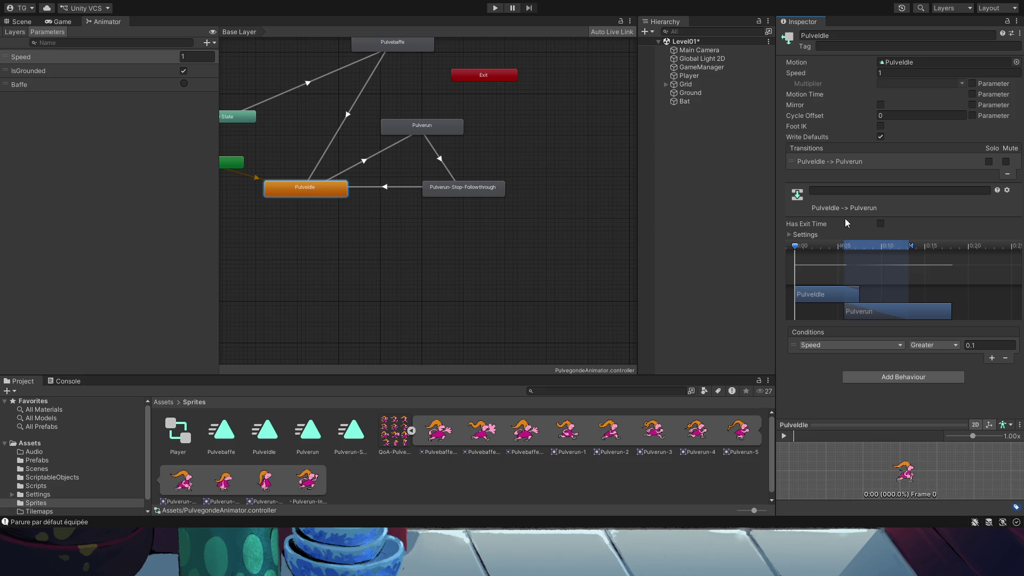
Expand the transition Settings and change Transition Duration from 0.25 to 0.
{"action": "left_click", "coordinate": [792, 235]}
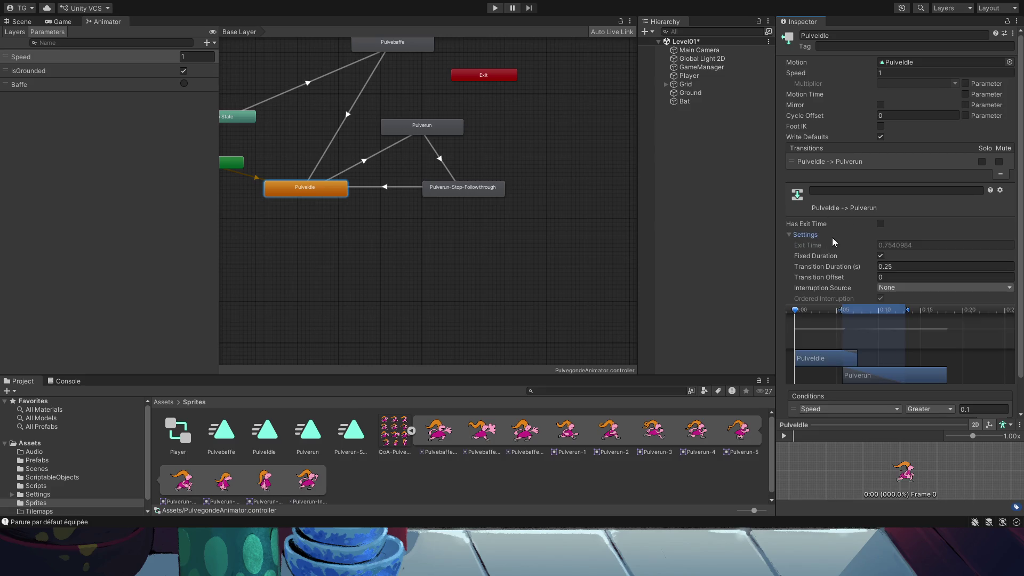
{"action": "left_click", "coordinate": [905, 266]}
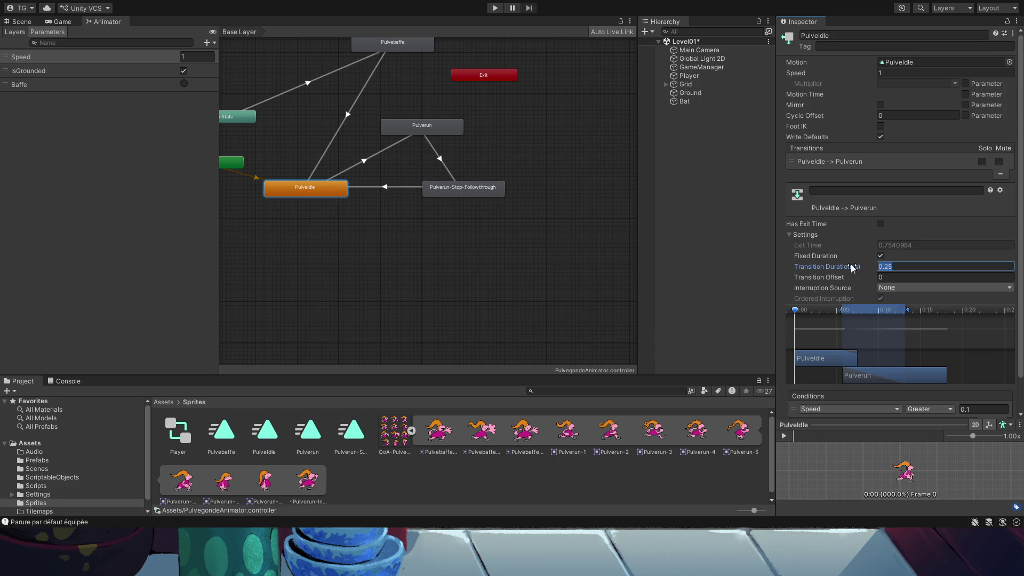
{"action": "type", "text": "0"}
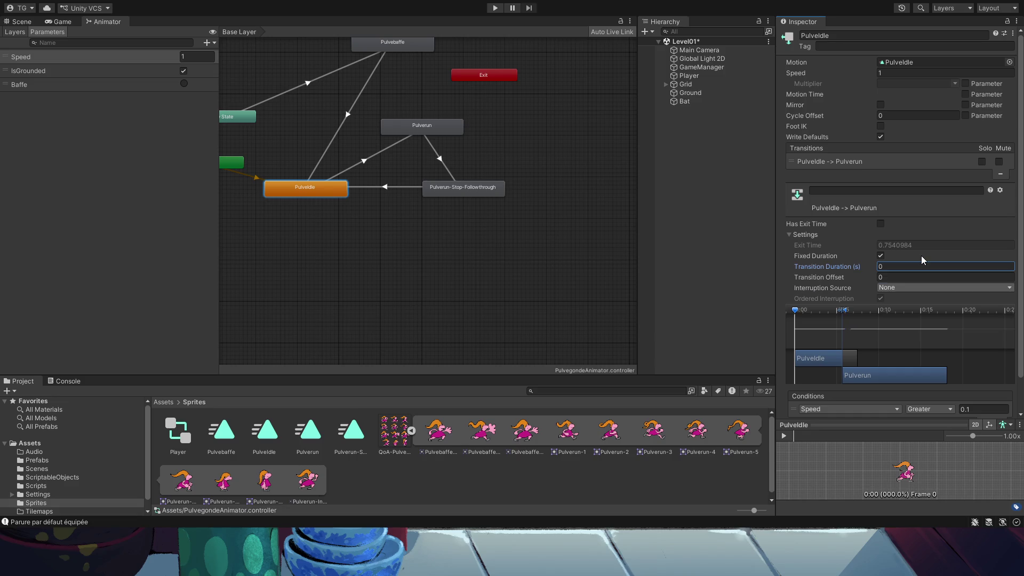
{"action": "left_click", "coordinate": [896, 288]}
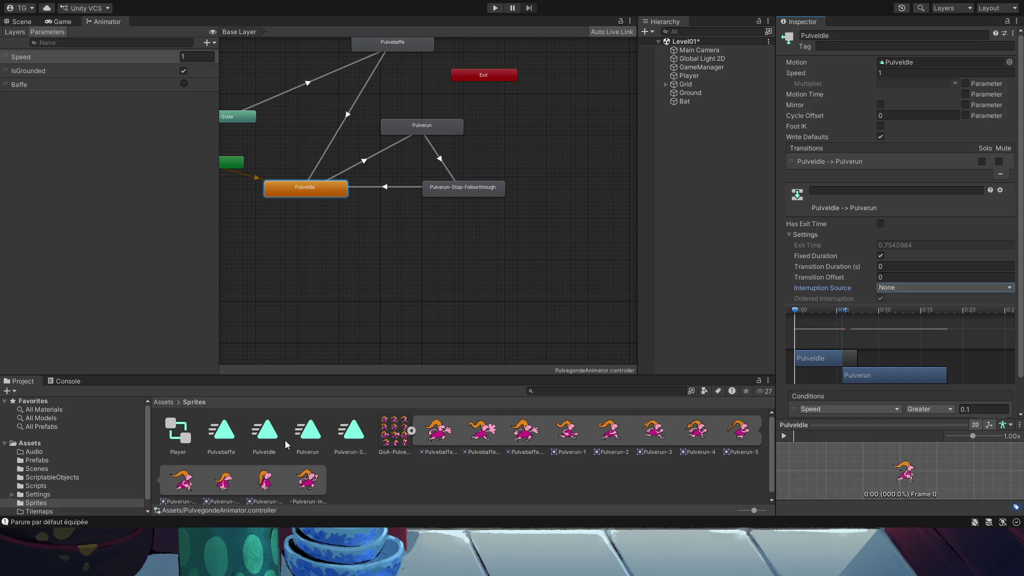
Check the PlayerAnimator script's Speed damping (0.02f), then playtest and run the player right.
{"action": "left_click", "coordinate": [20, 486]}
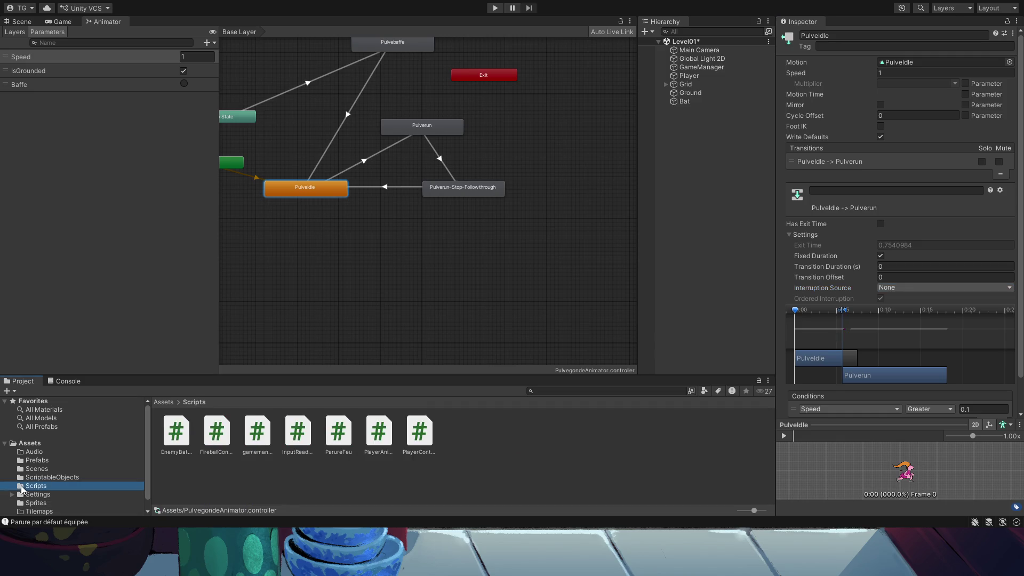
{"action": "left_click", "coordinate": [380, 436]}
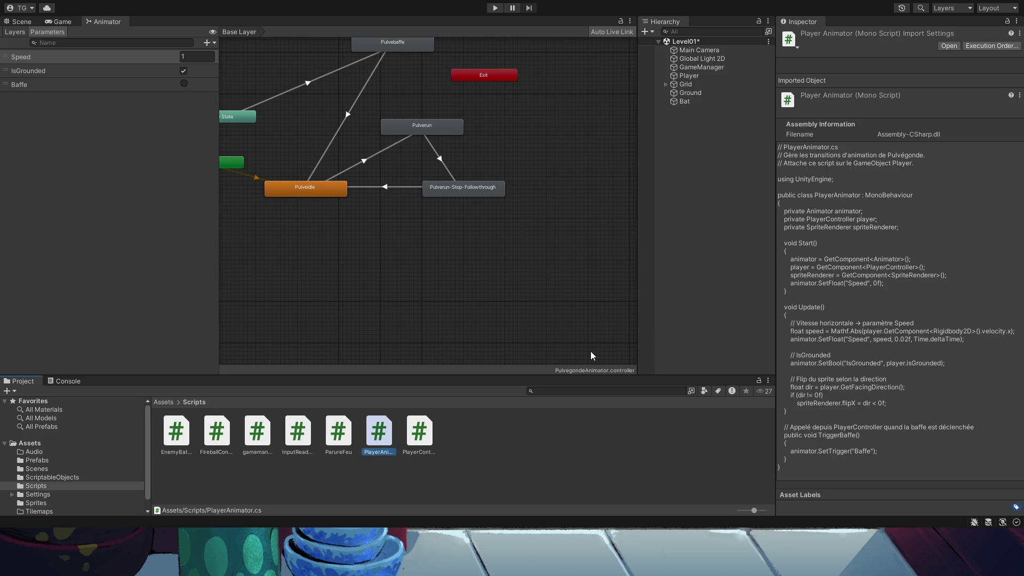
{"action": "left_click", "coordinate": [494, 9]}
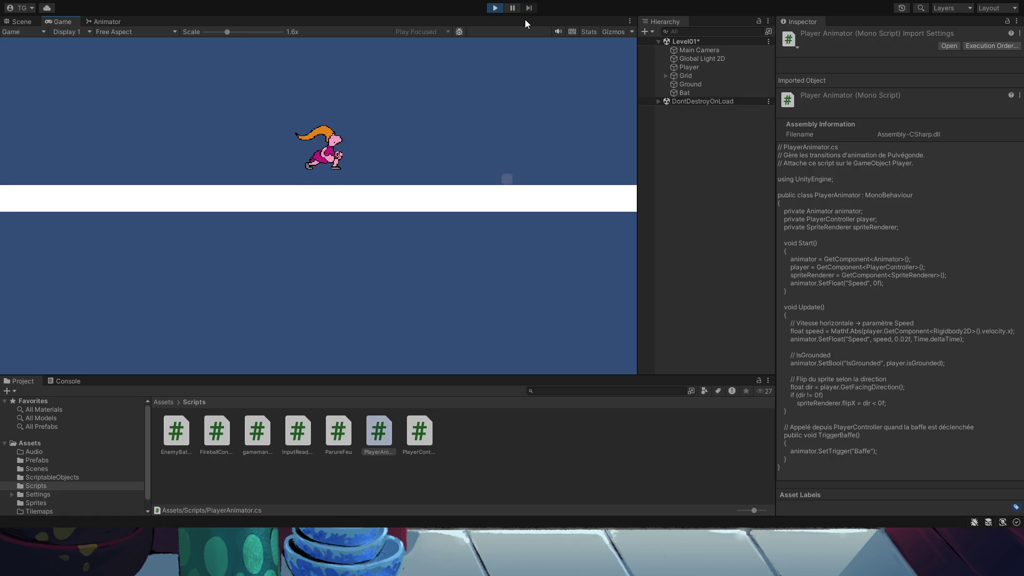
{"action": "key", "text": "Right"}
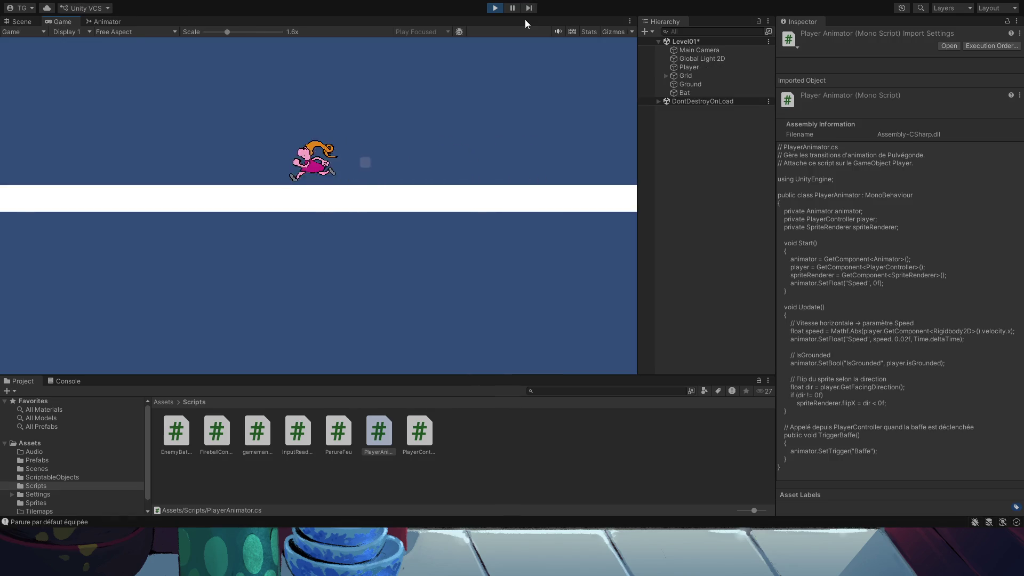
Run the player left and right repeatedly, stopping between runs to check run and idle animations.
{"action": "key", "text": "Right"}
{"action": "key", "text": "Left"}
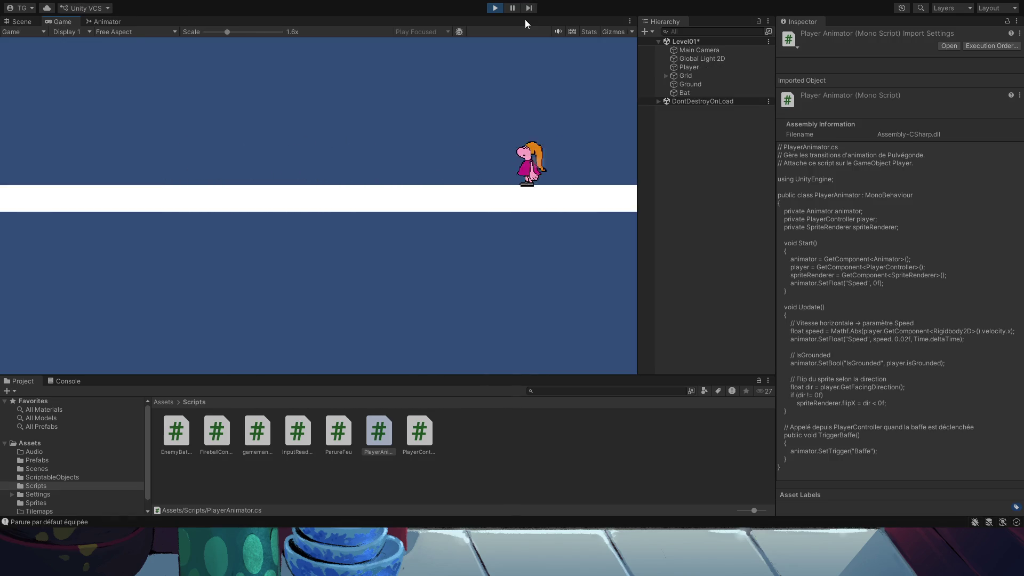
{"action": "key", "text": "Right"}
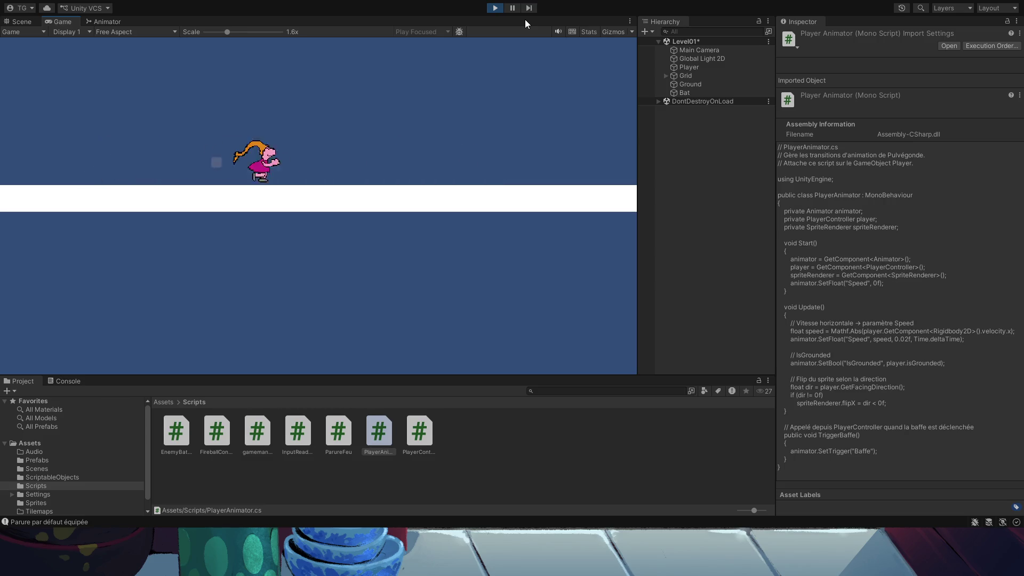
{"action": "key", "text": "Left"}
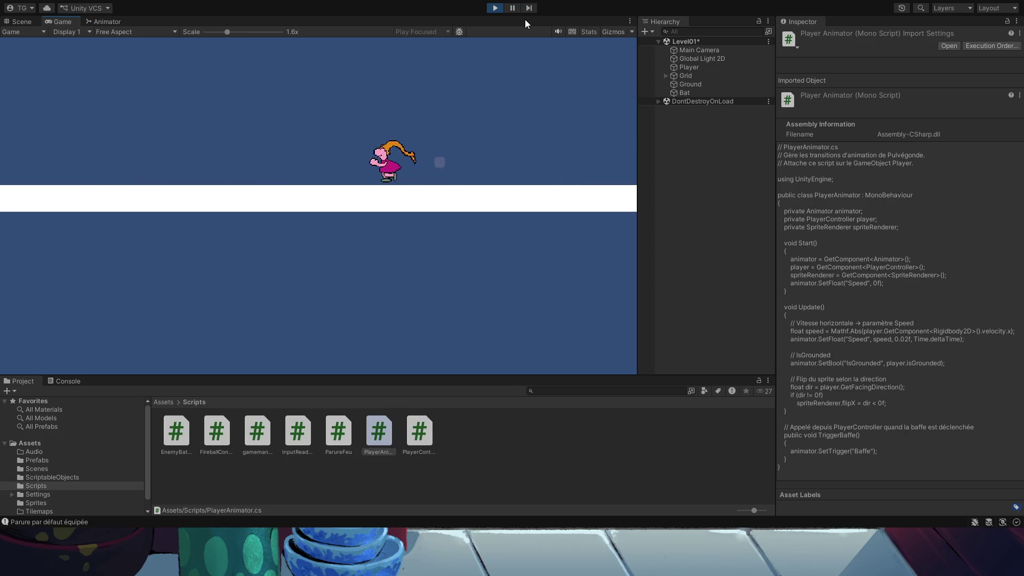
{"action": "key", "text": "Right"}
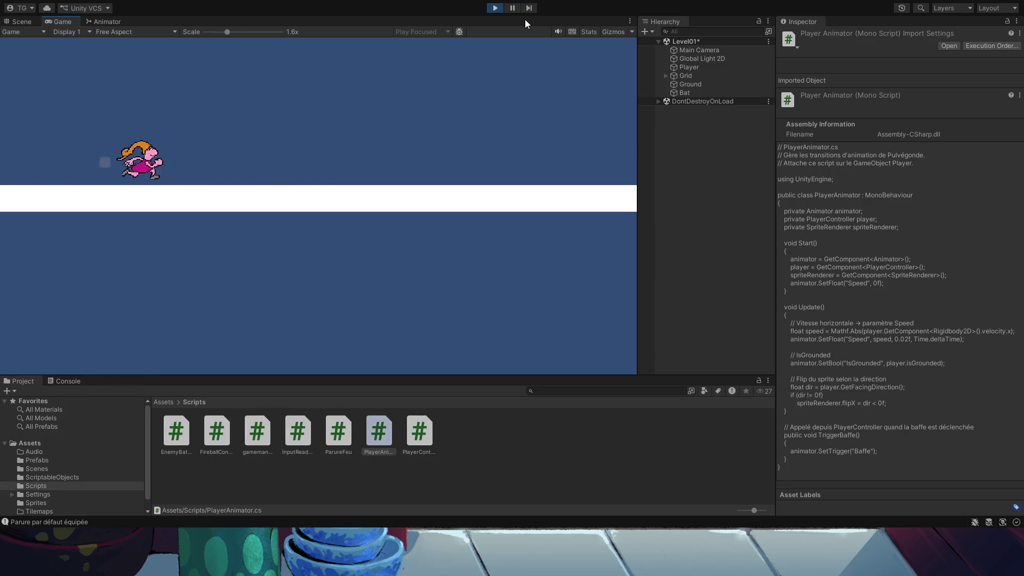
{"action": "key", "text": "Left"}
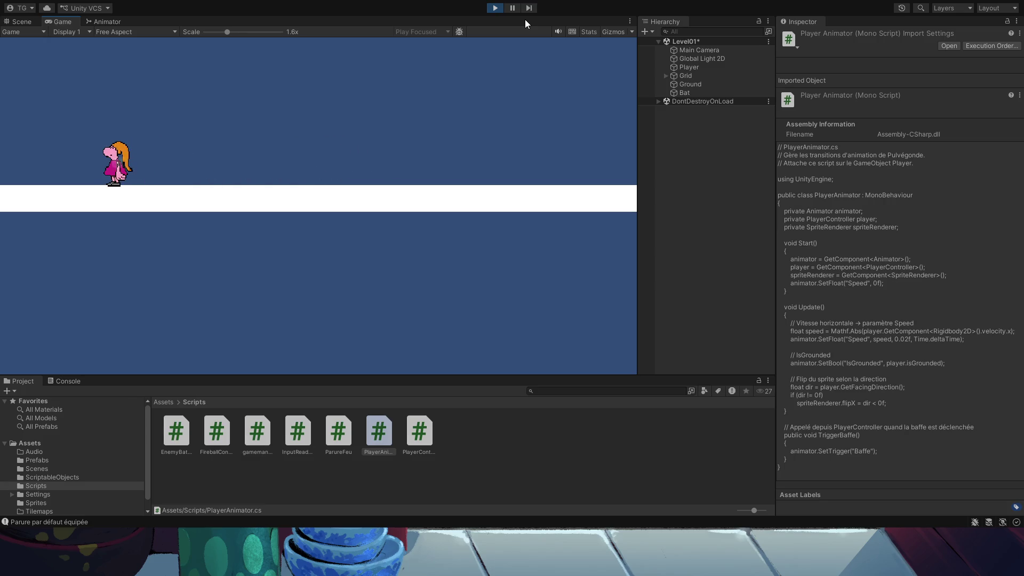
{"action": "key", "text": "Right"}
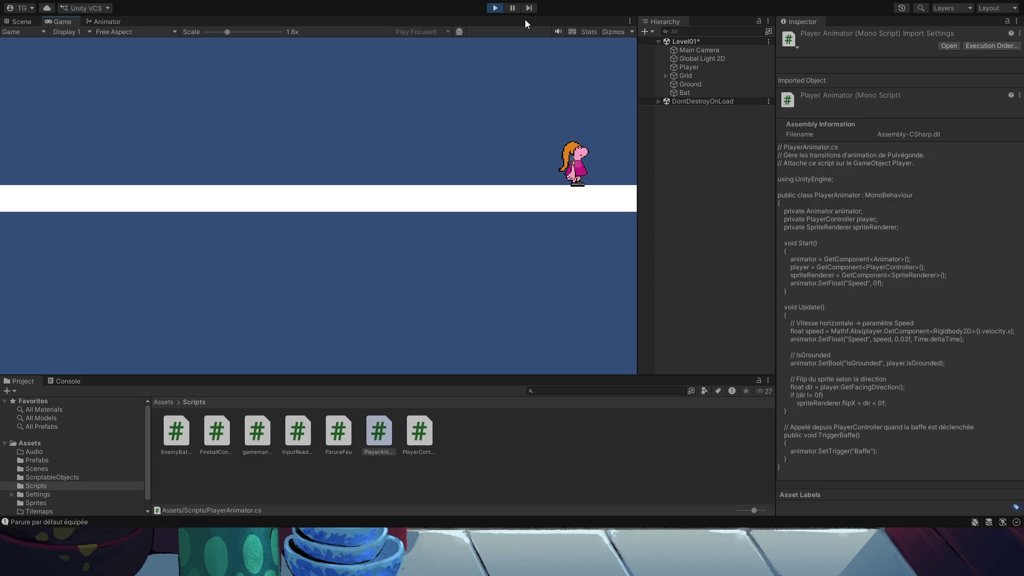
{"action": "key", "text": "Left"}
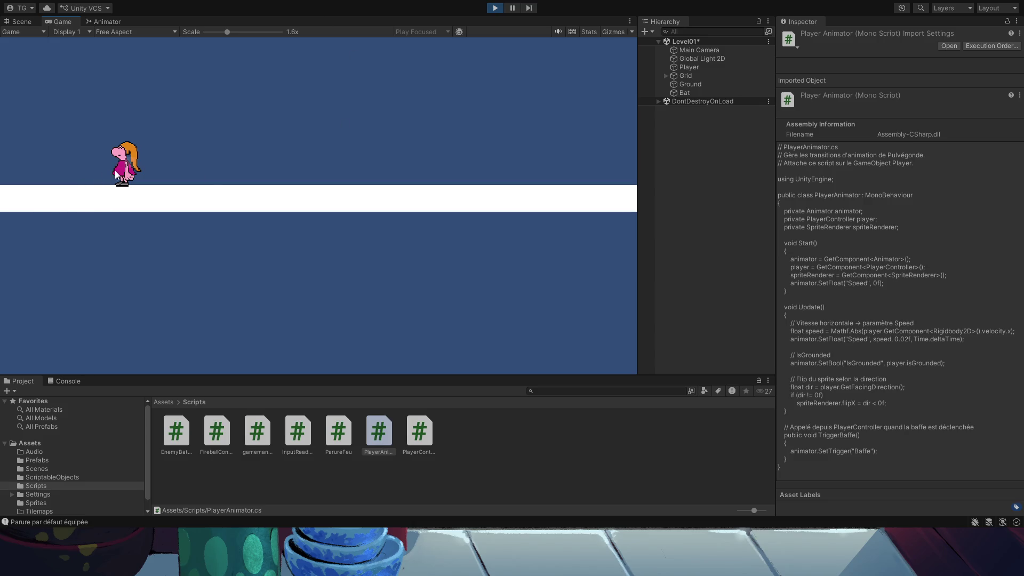
Stop the playtest and inspect the Pulverun and Pulverun-Stop-Followthrough states in the Animator.
{"action": "left_click", "coordinate": [102, 20]}
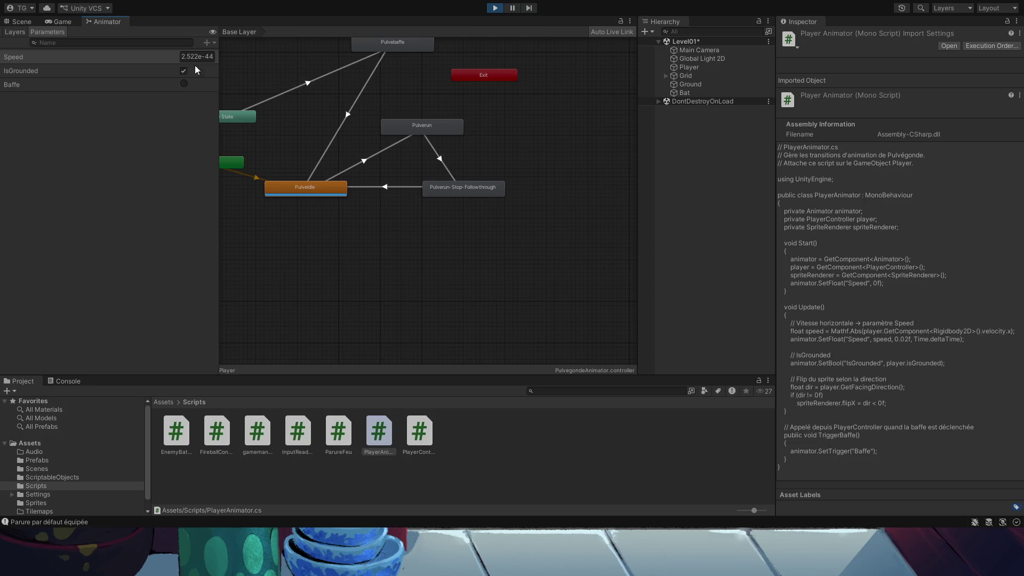
{"action": "left_click", "coordinate": [495, 8]}
{"action": "left_click", "coordinate": [457, 193]}
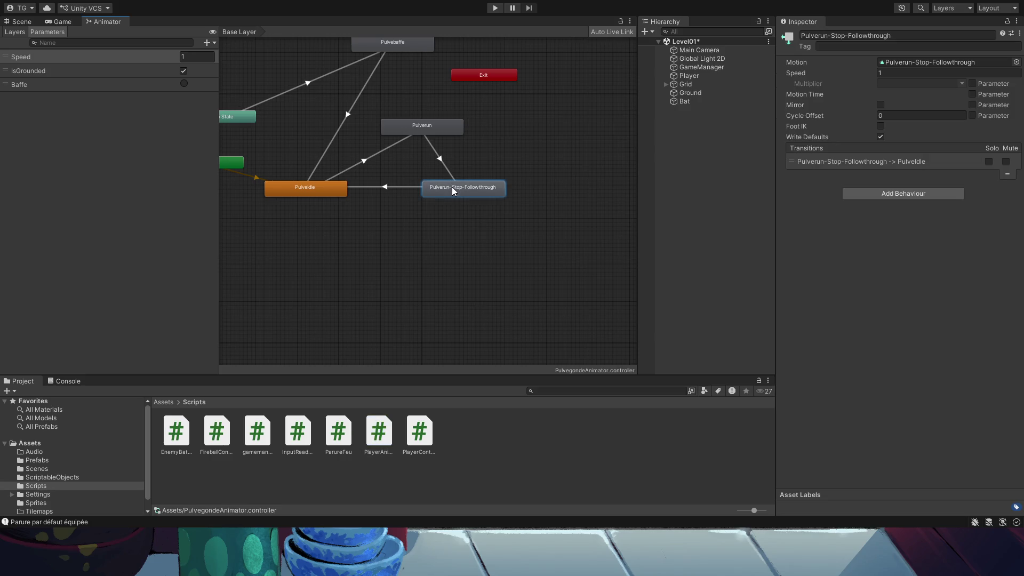
{"action": "left_click", "coordinate": [429, 129]}
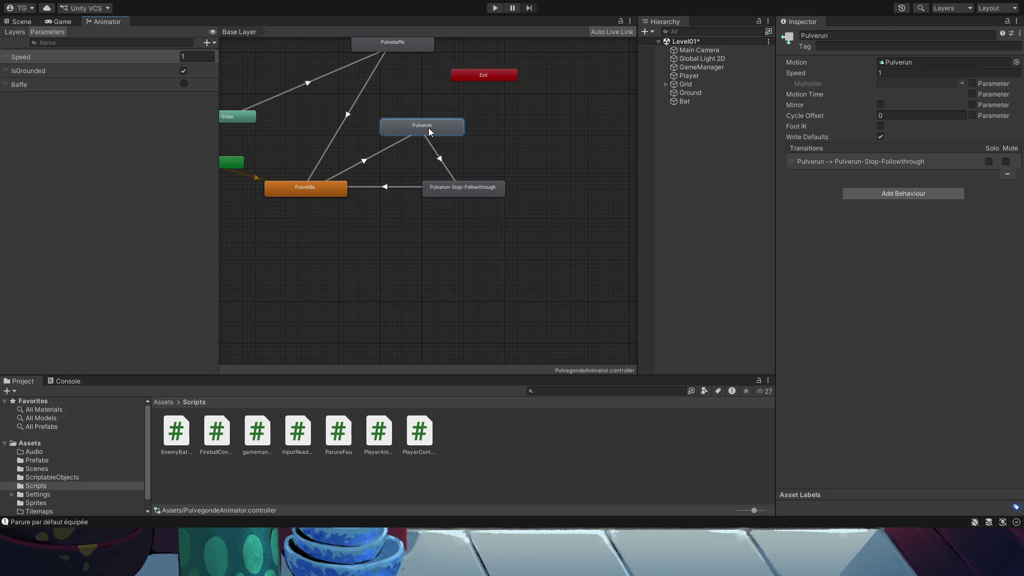
{"action": "left_click", "coordinate": [443, 189]}
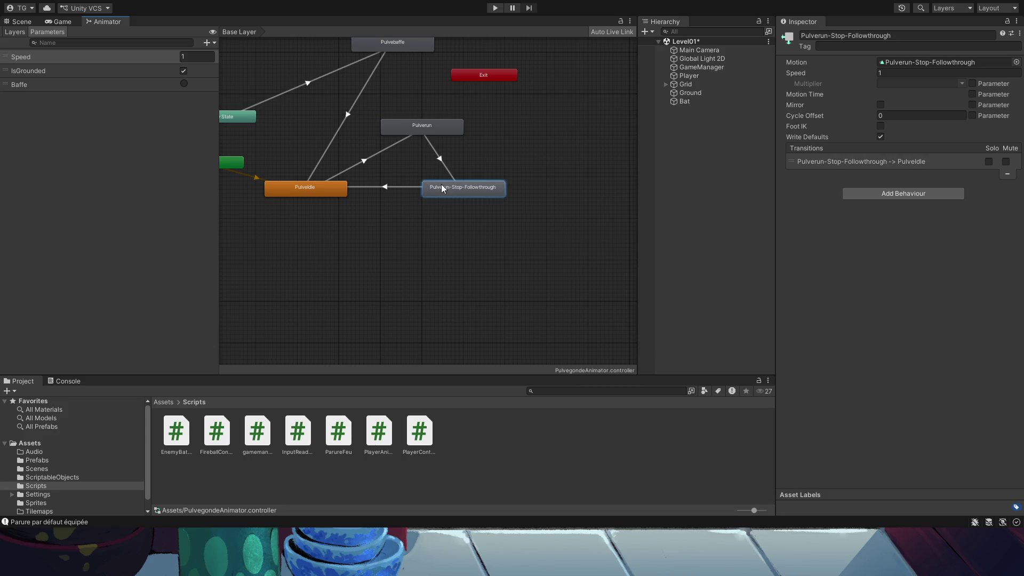
Review the follow-through state's clip and Speed, then show its transition to PulveIdle.
{"action": "double_click", "coordinate": [446, 188]}
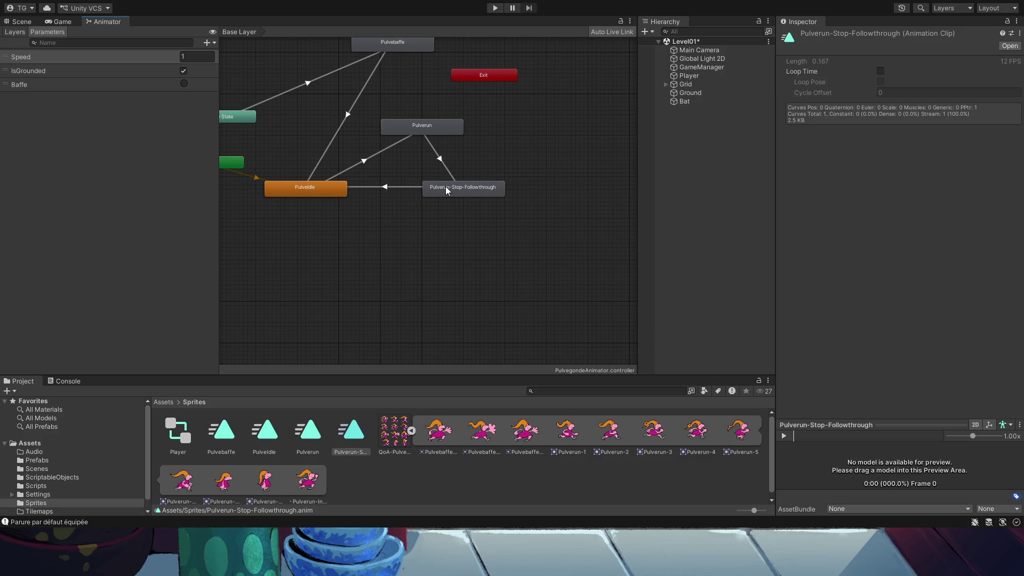
{"action": "left_click", "coordinate": [446, 186]}
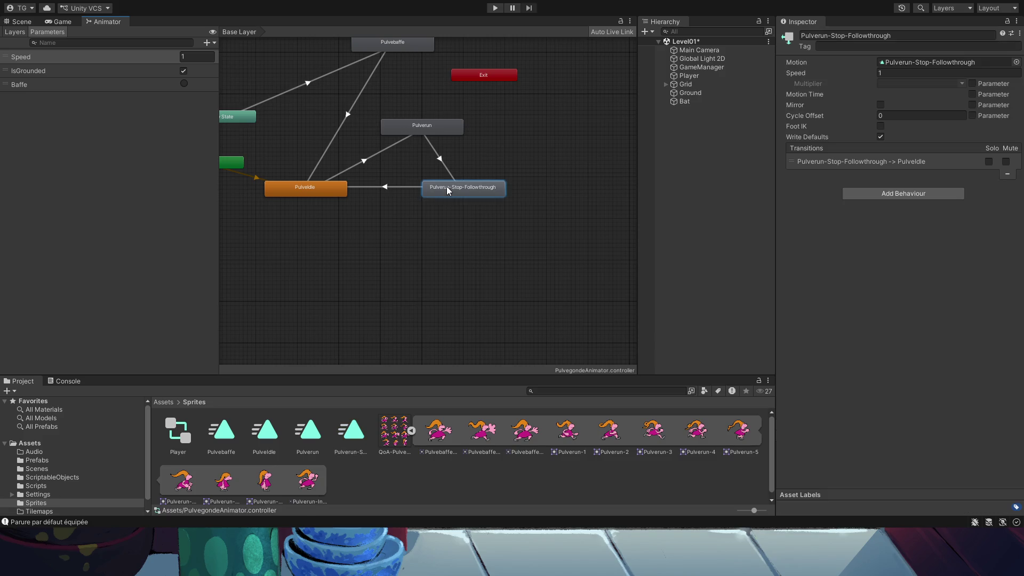
{"action": "left_click", "coordinate": [889, 73]}
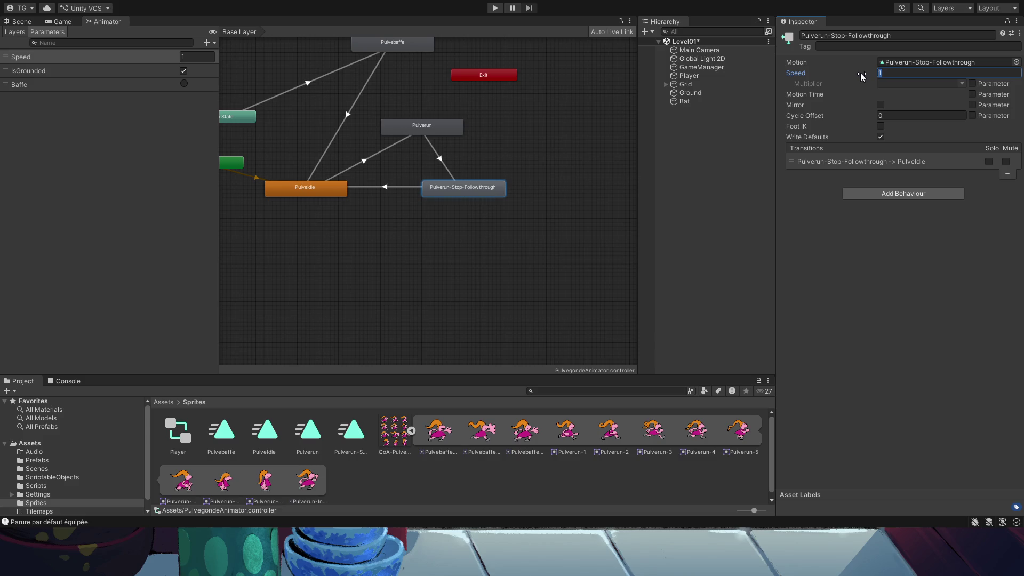
{"action": "left_click", "coordinate": [836, 164]}
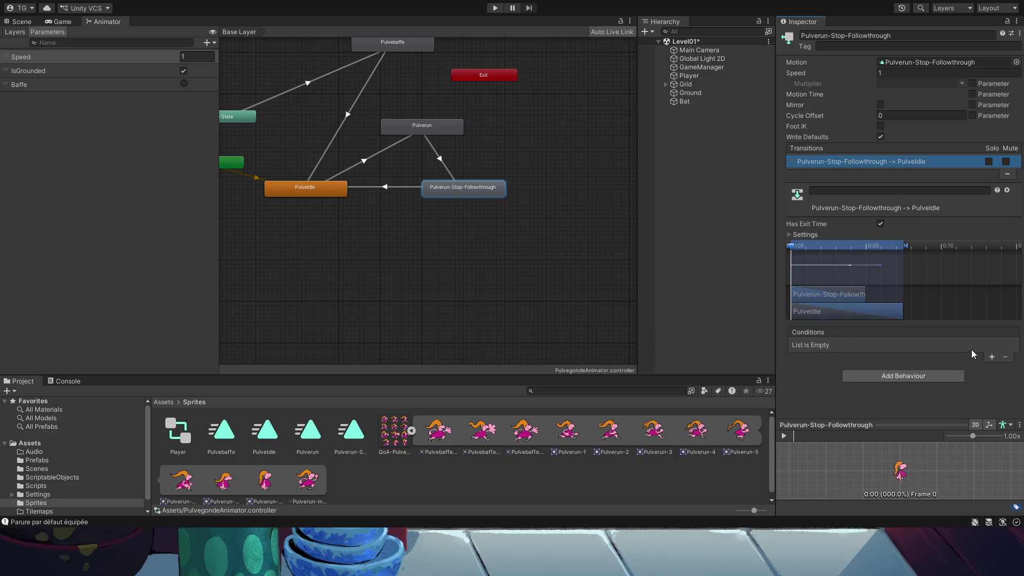
Give the follow-through-to-PulveIdle transition a Speed Greater 0 condition, no exit time, 0 duration.
{"action": "left_click", "coordinate": [986, 356]}
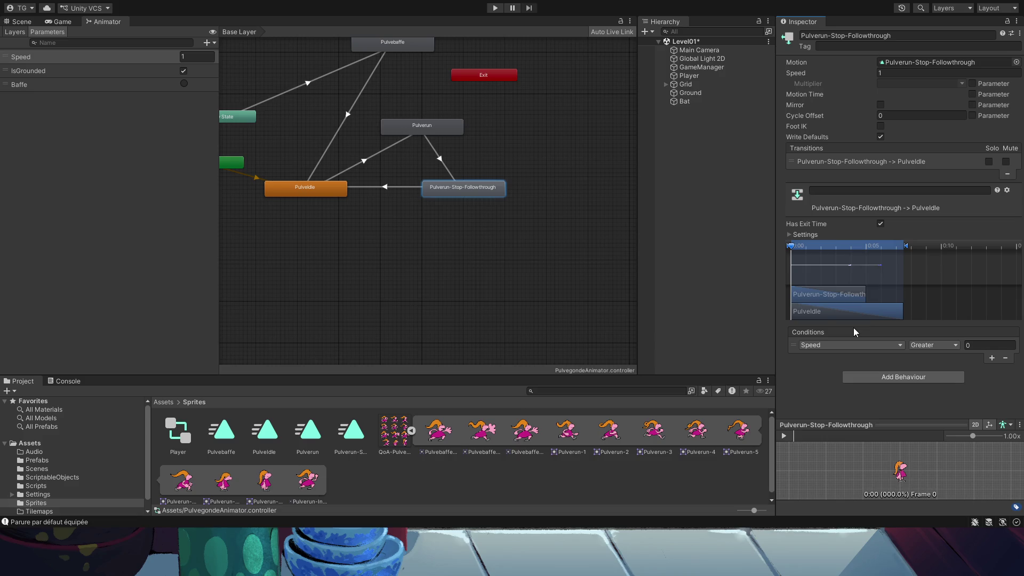
{"action": "left_click", "coordinate": [880, 224]}
{"action": "left_click", "coordinate": [801, 236]}
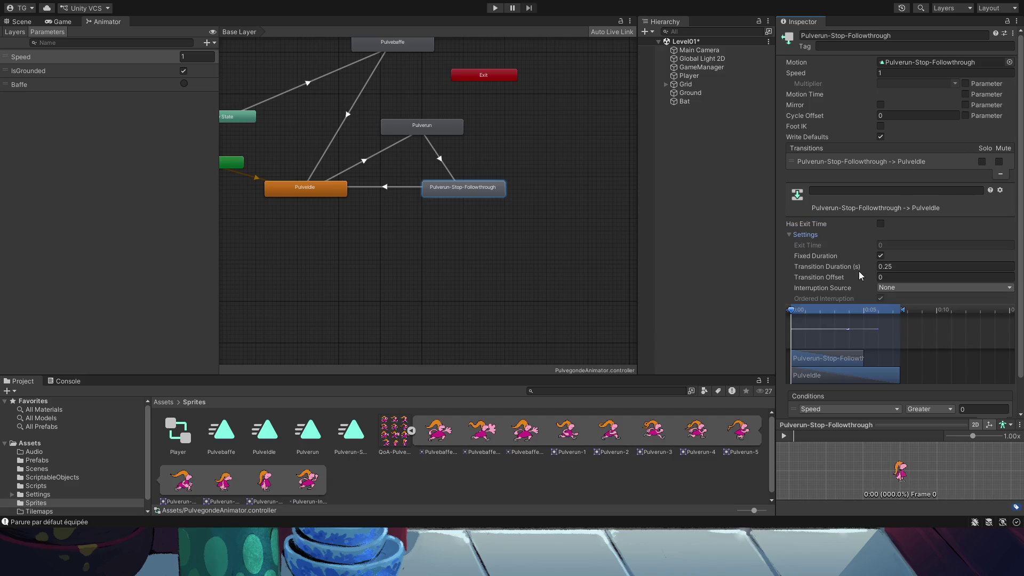
{"action": "mouse_move", "coordinate": [859, 267]}
{"action": "left_mouse_down"}
{"action": "mouse_move", "coordinate": [872, 268]}
{"action": "mouse_move", "coordinate": [848, 268]}
{"action": "left_mouse_up"}
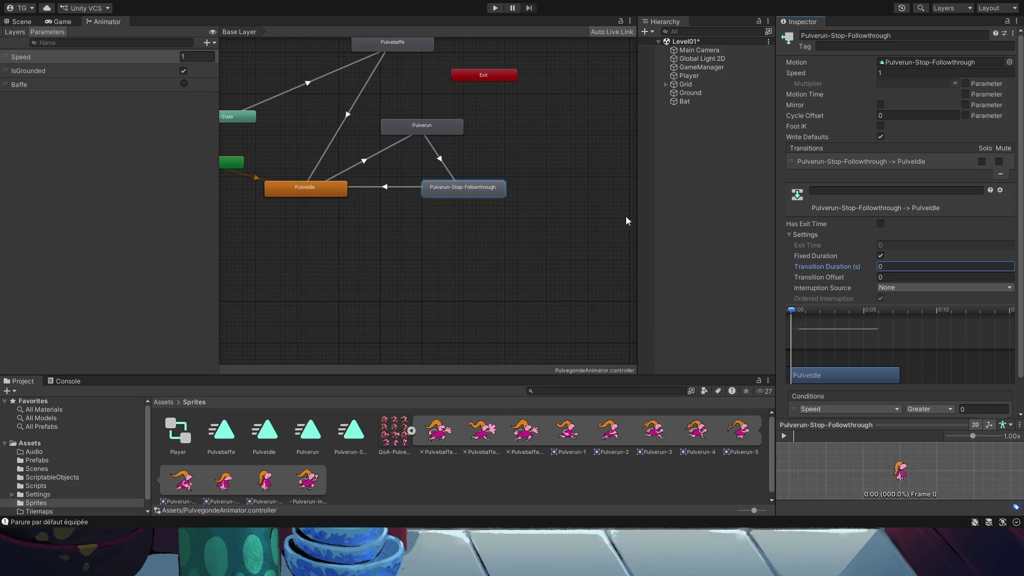
{"action": "left_click", "coordinate": [465, 190]}
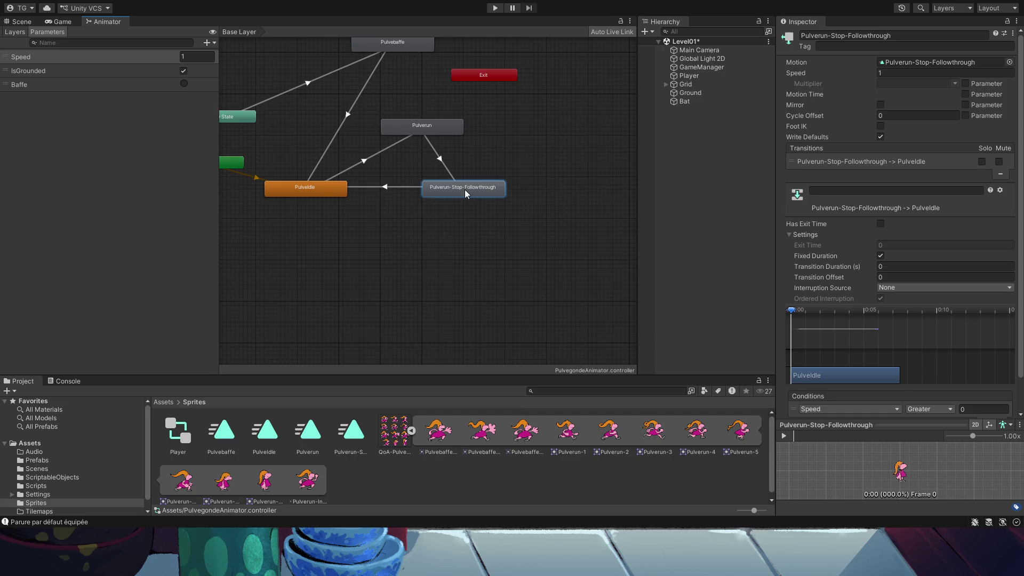
{"action": "left_click", "coordinate": [418, 123]}
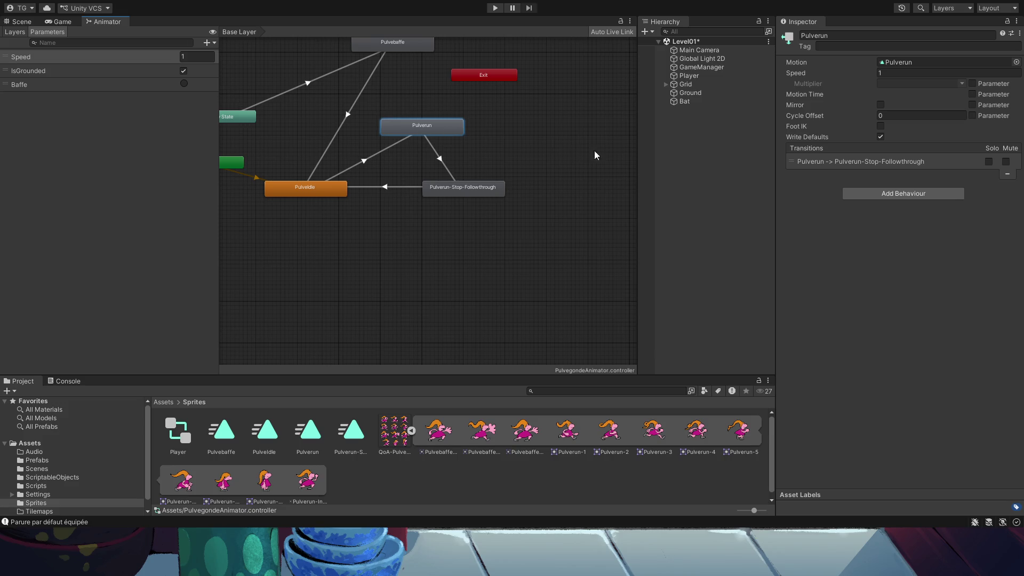
Zero the Transition Duration on Pulverun's transition to Pulverun-Stop-Followthrough, then enter Play mode.
{"action": "left_click", "coordinate": [820, 162]}
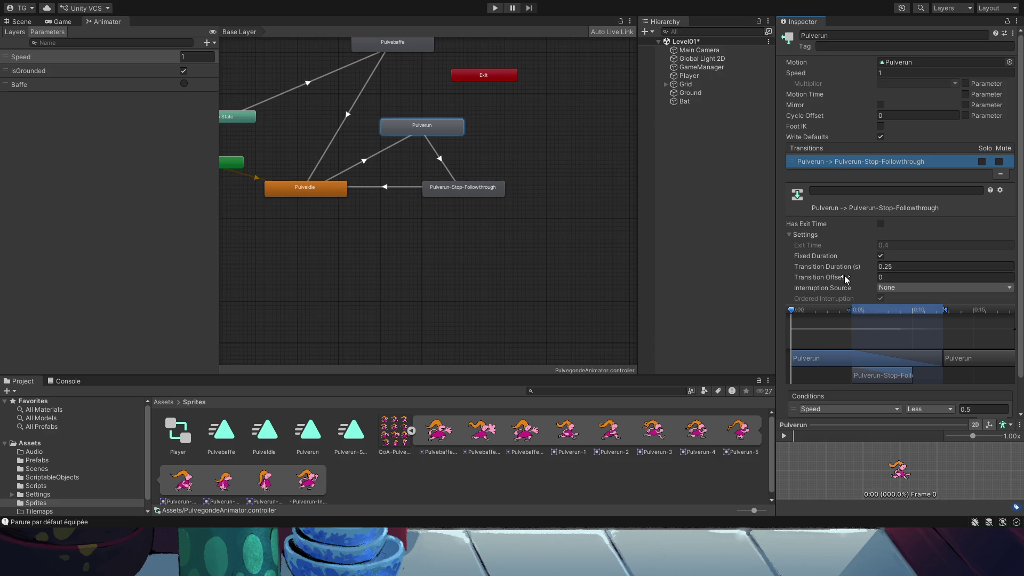
{"action": "left_click", "coordinate": [899, 269]}
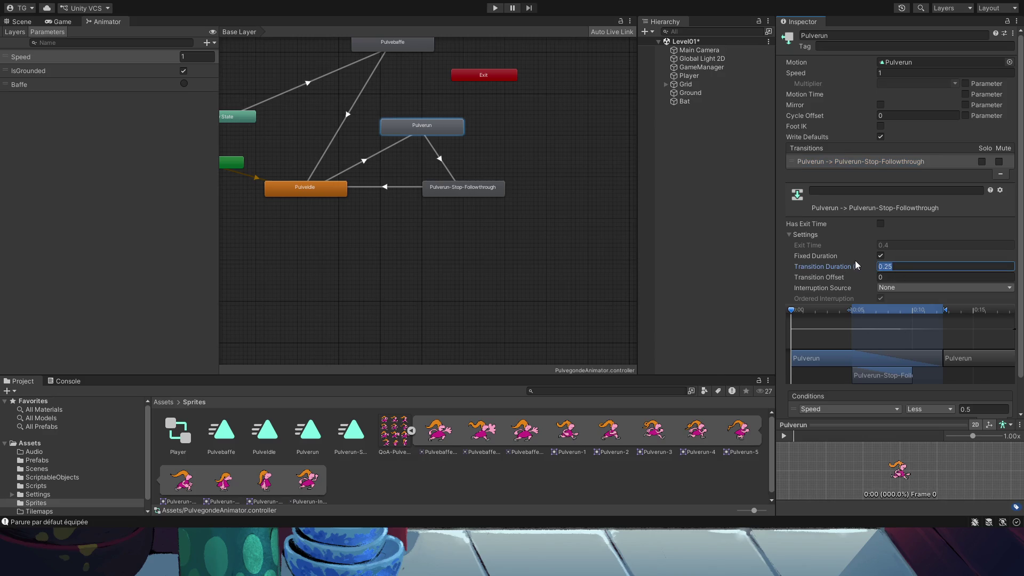
{"action": "key", "text": "BackSpace"}
{"action": "key", "text": "BackSpace"}
{"action": "key", "text": "BackSpace"}
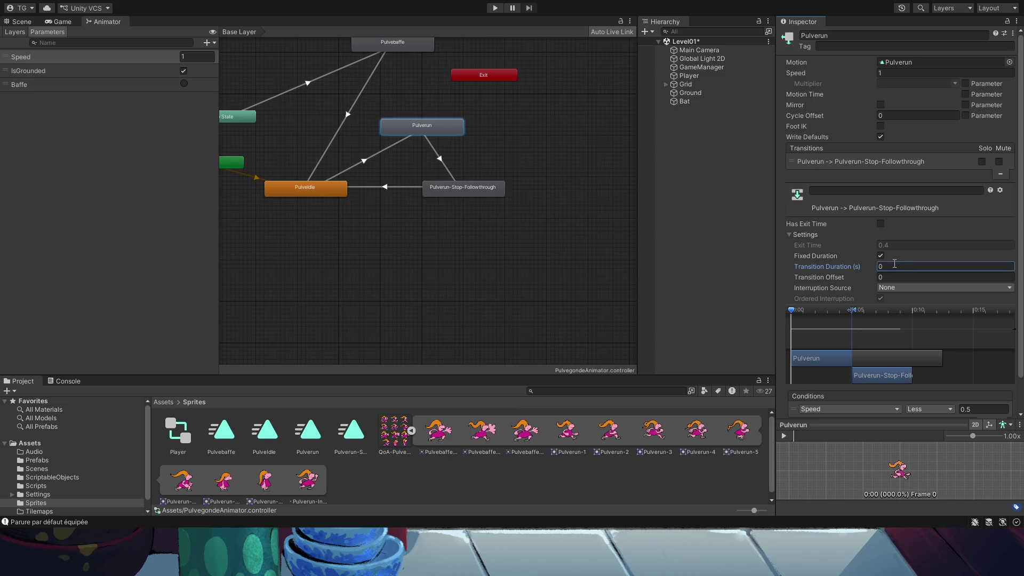
{"action": "scroll", "coordinate": [904, 254], "scroll_direction": "down", "scroll_amount": 2}
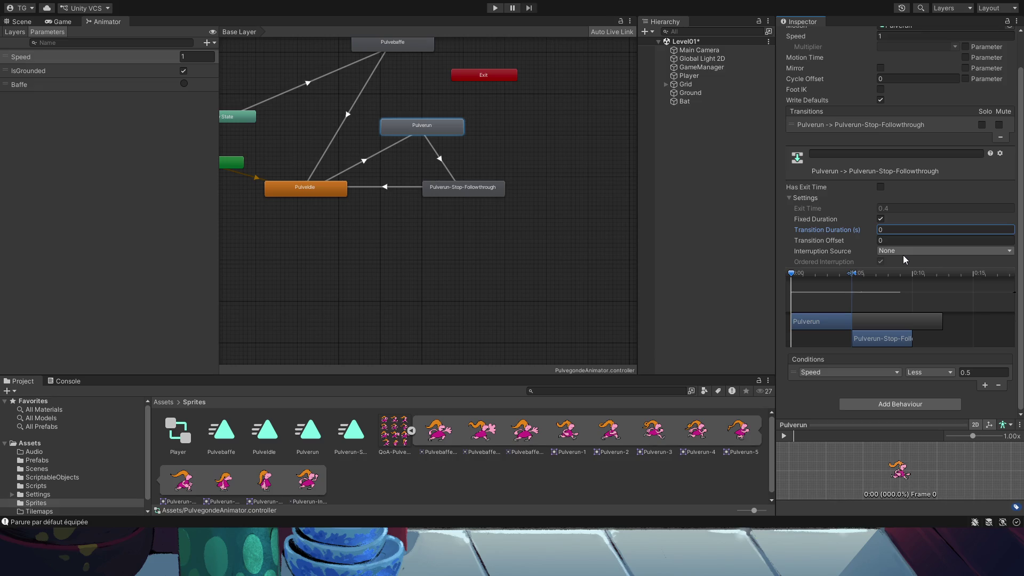
{"action": "left_click", "coordinate": [495, 9]}
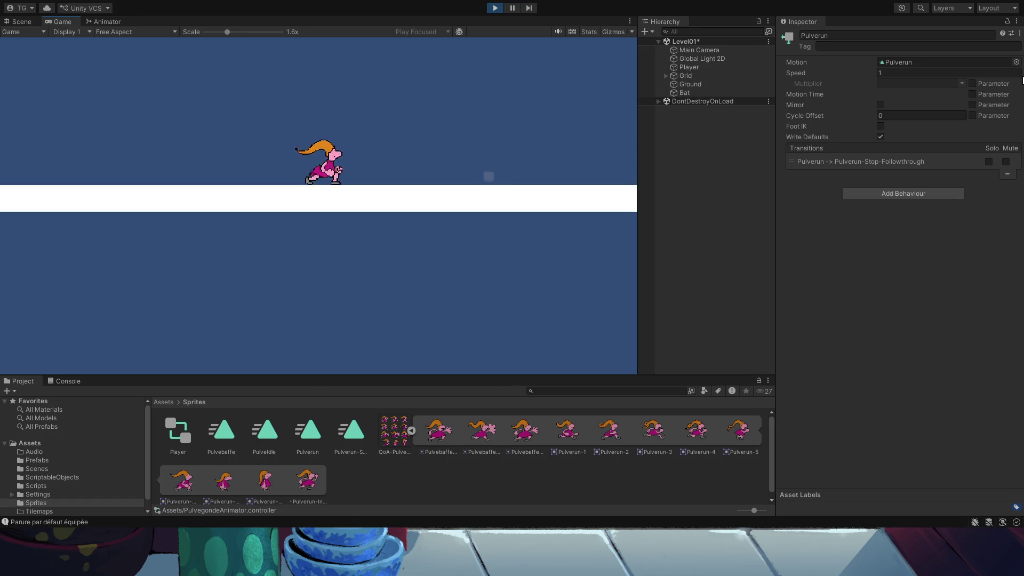
Run the character back and forth, checking instant stops to idle and slapping the bat.
{"action": "key", "text": "Right"}
{"action": "key", "text": "Left"}
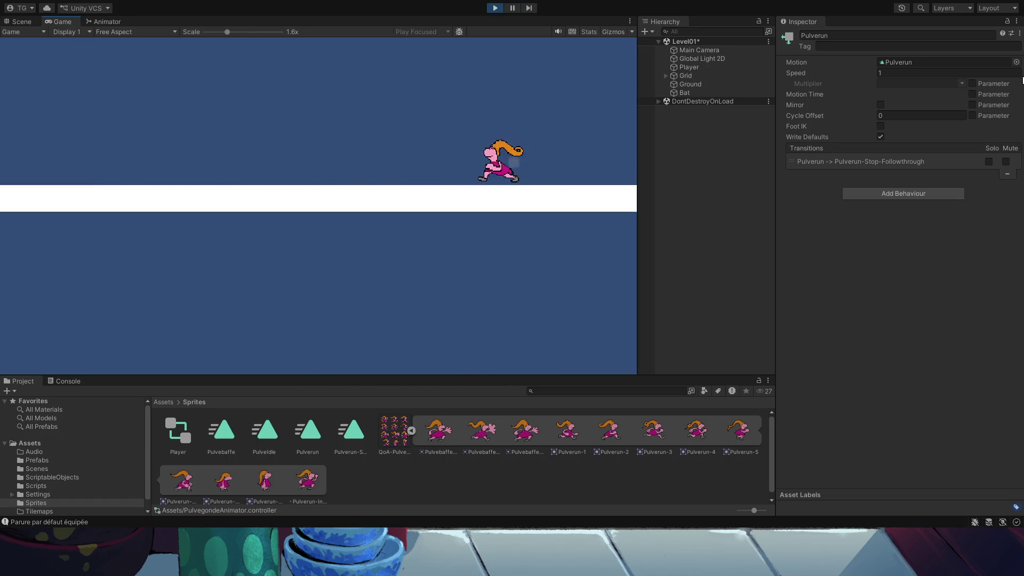
{"action": "key", "text": "Right"}
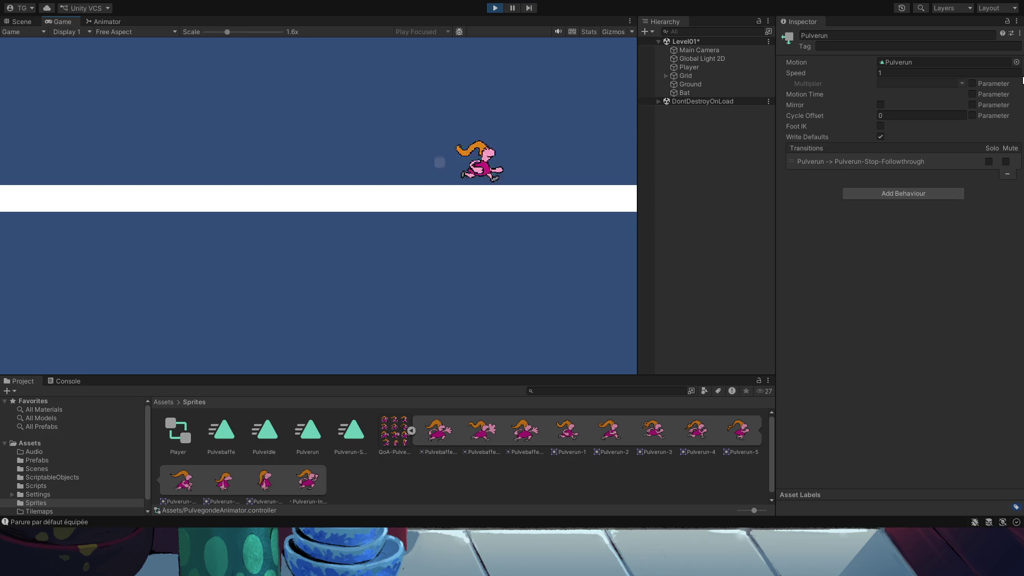
{"action": "key", "text": "Left"}
{"action": "key", "text": "Right"}
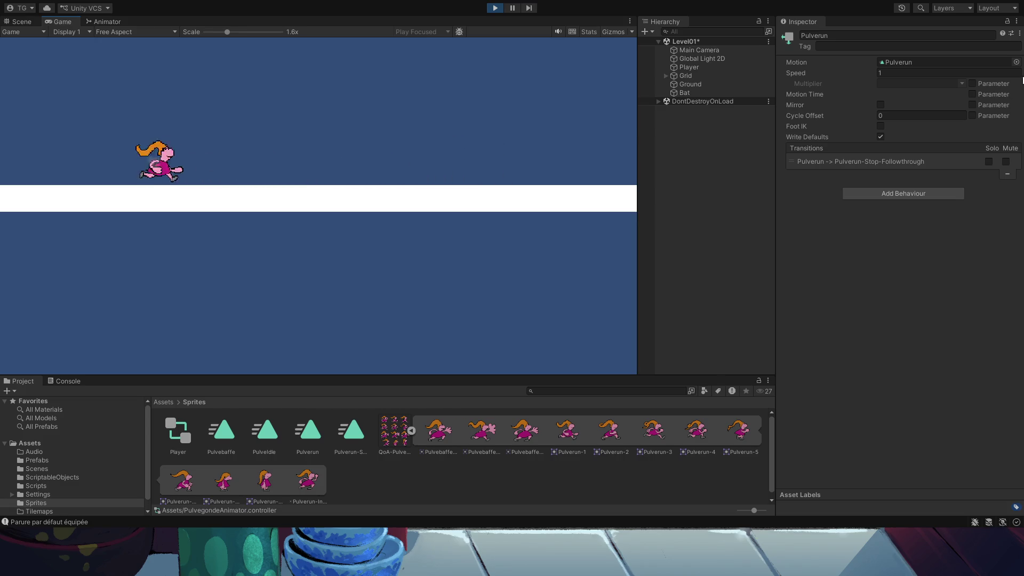
{"action": "key", "text": "Left"}
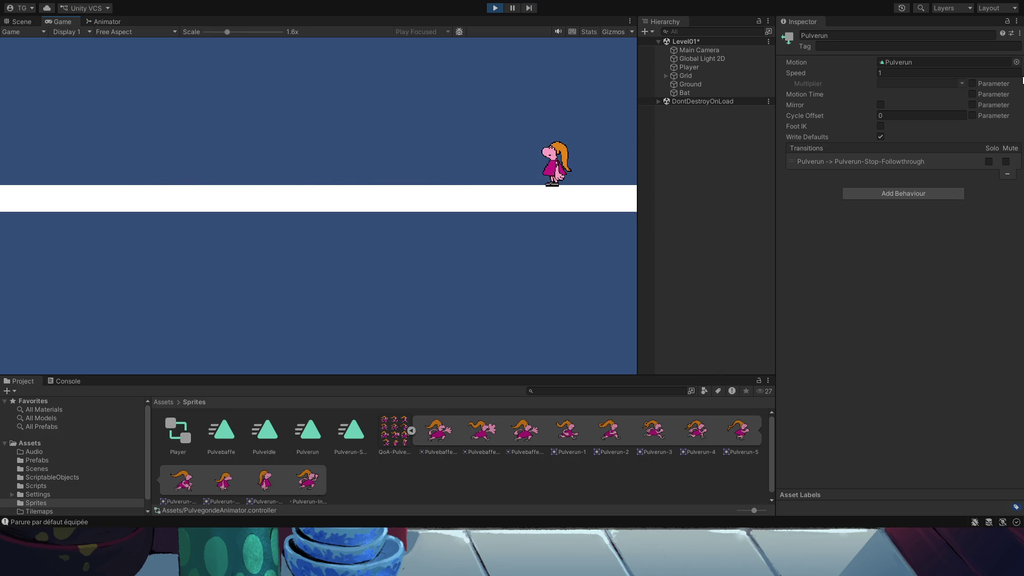
{"action": "key", "text": "Left"}
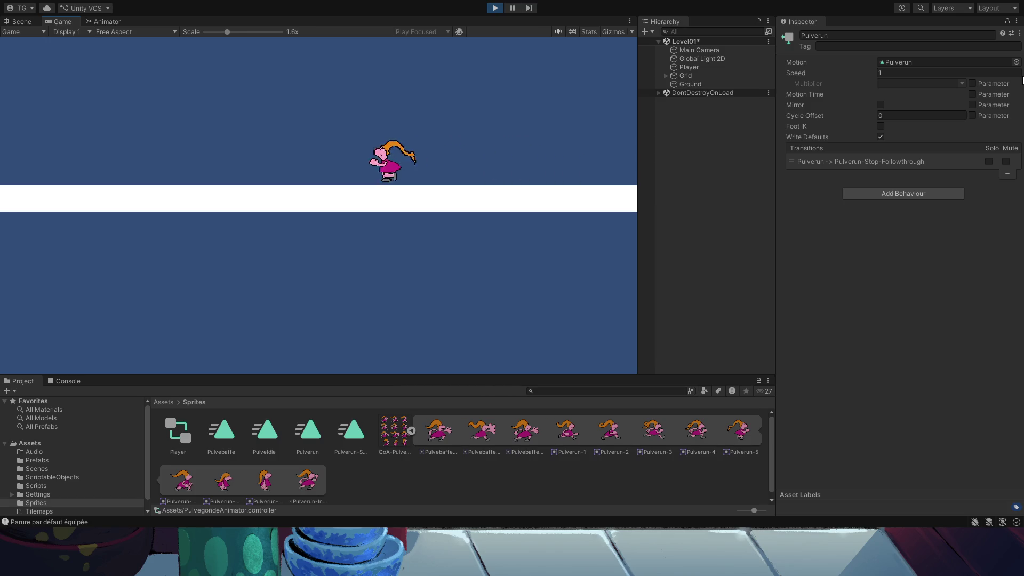
{"action": "key", "text": "Right"}
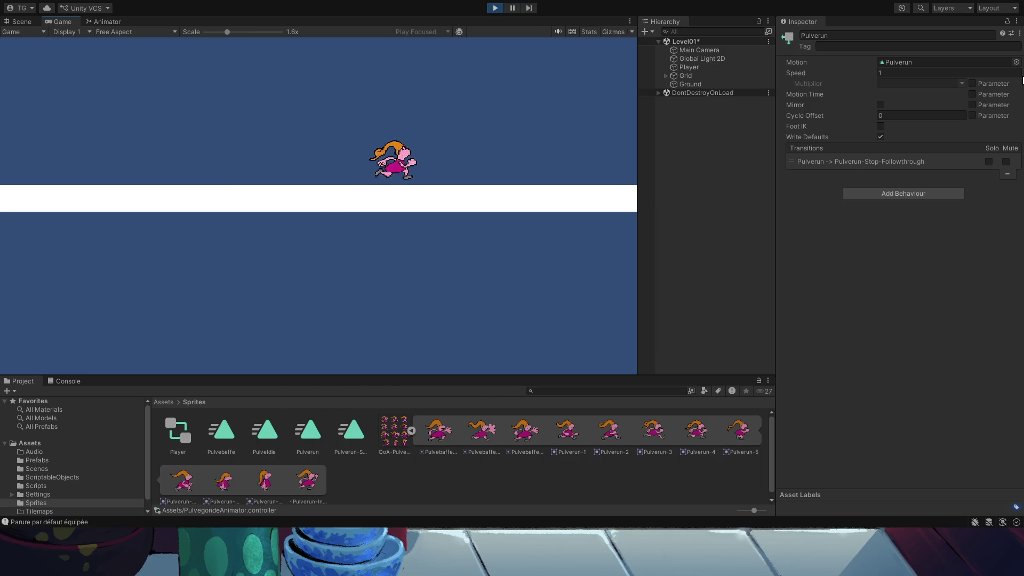
{"action": "key", "text": "Left"}
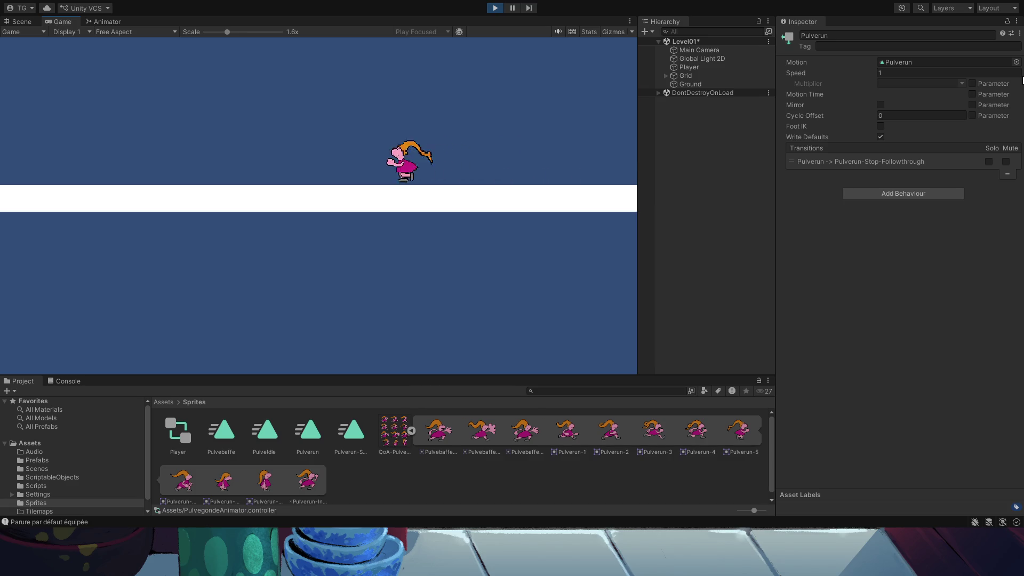
{"action": "key", "text": "Right"}
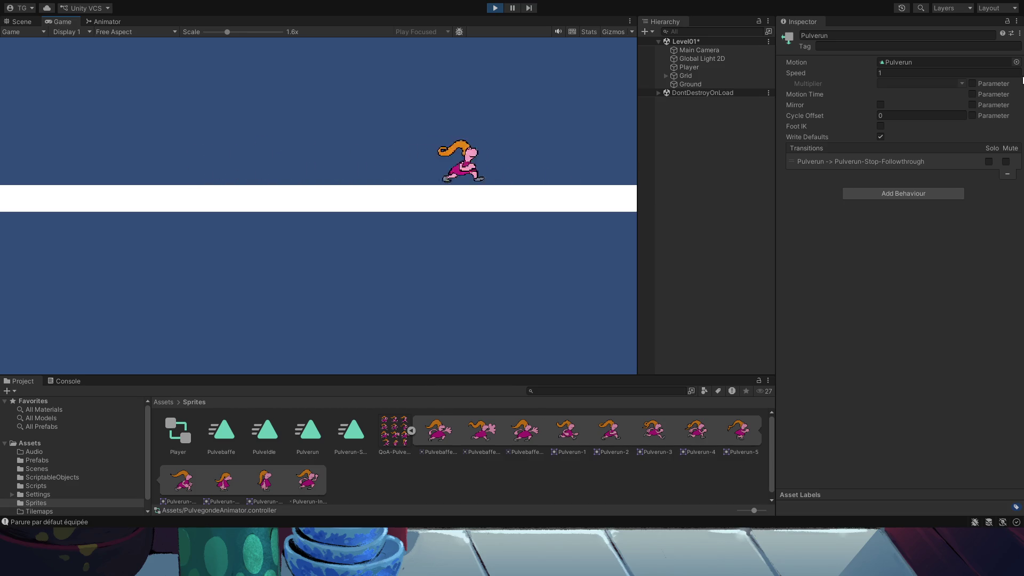
{"action": "key", "text": "Left"}
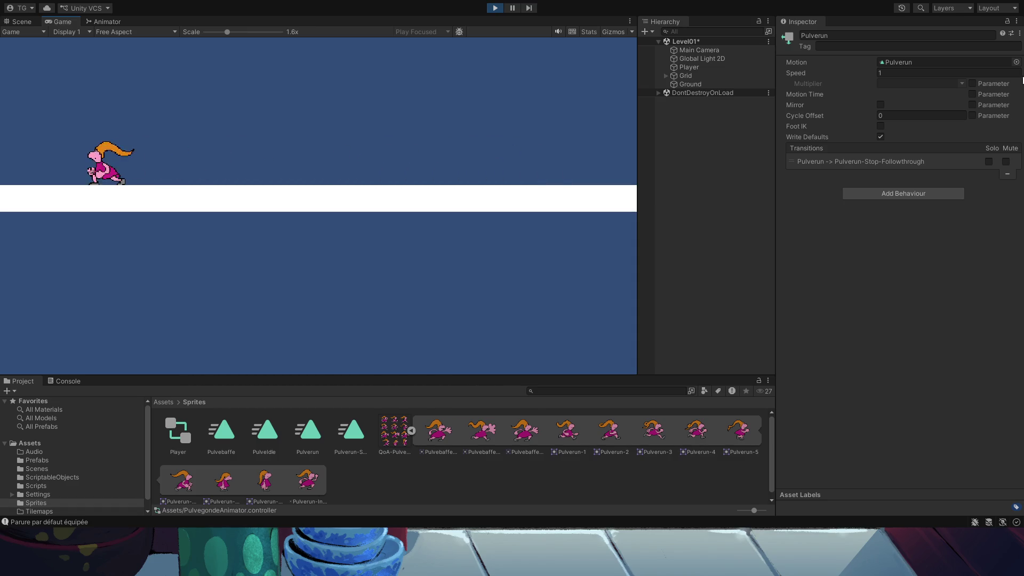
{"action": "key", "text": "Right"}
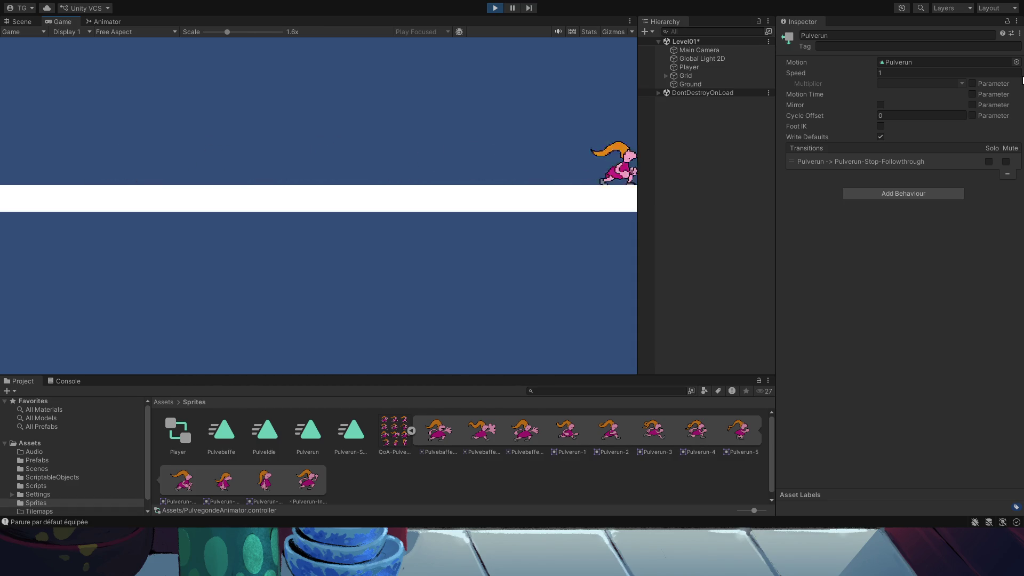
{"action": "key", "text": "Left"}
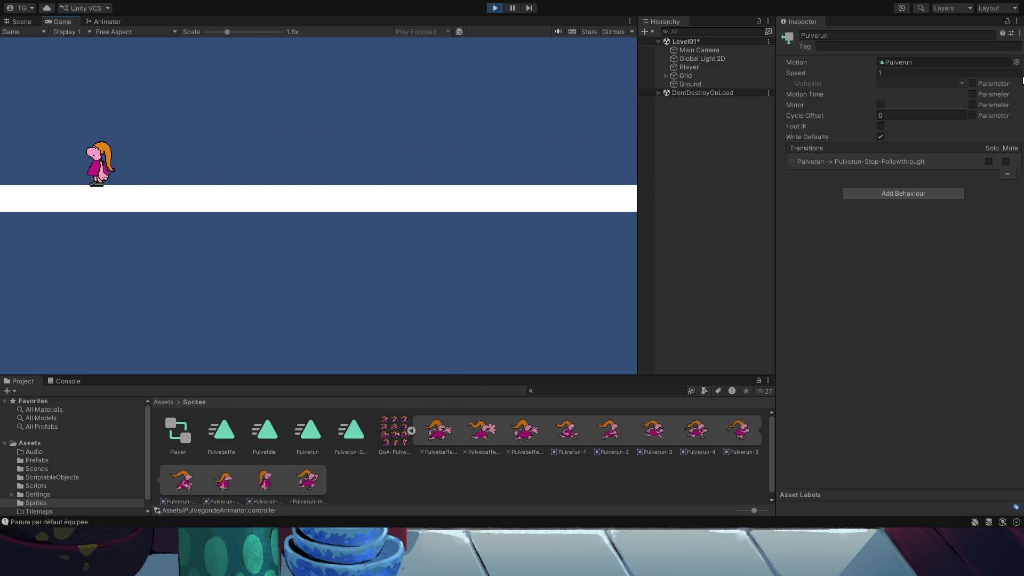
{"action": "key", "text": "Right"}
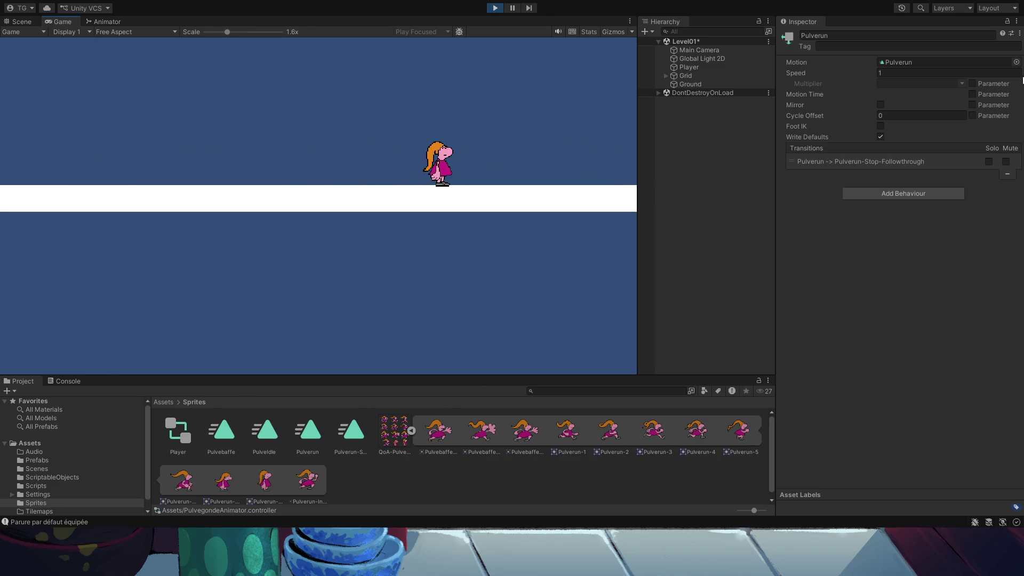
{"action": "key", "text": "Right"}
{"action": "key", "text": "Left"}
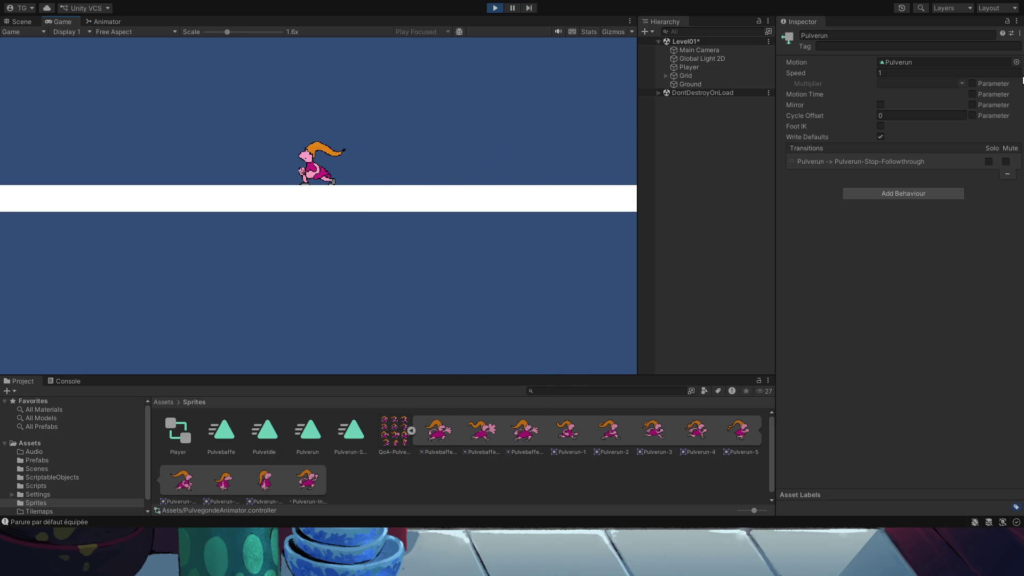
{"action": "key", "text": "Left"}
Run the player right to idle, then left, then turn back right.
{"action": "key", "text": "Right"}
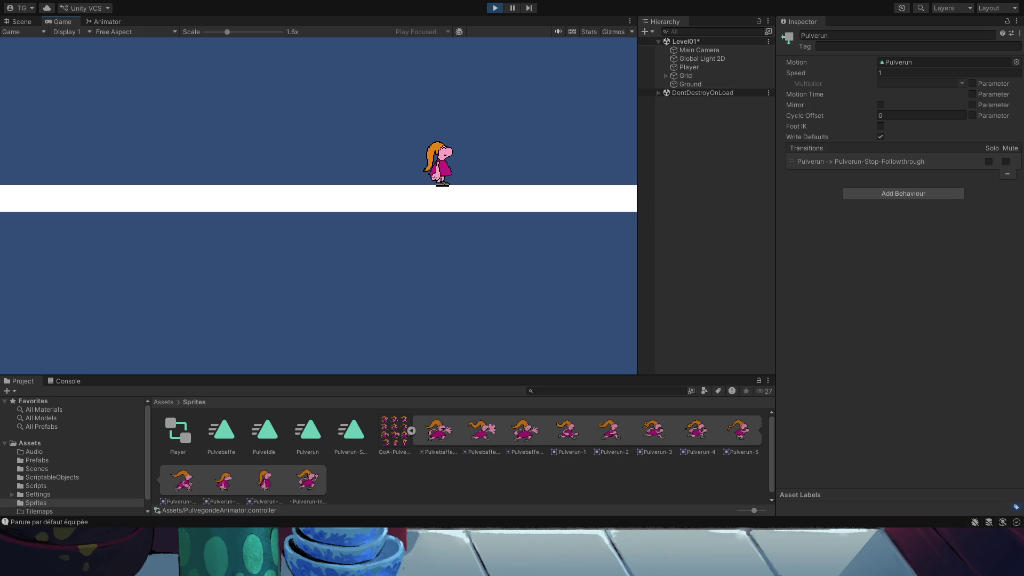
{"action": "key", "text": "Left"}
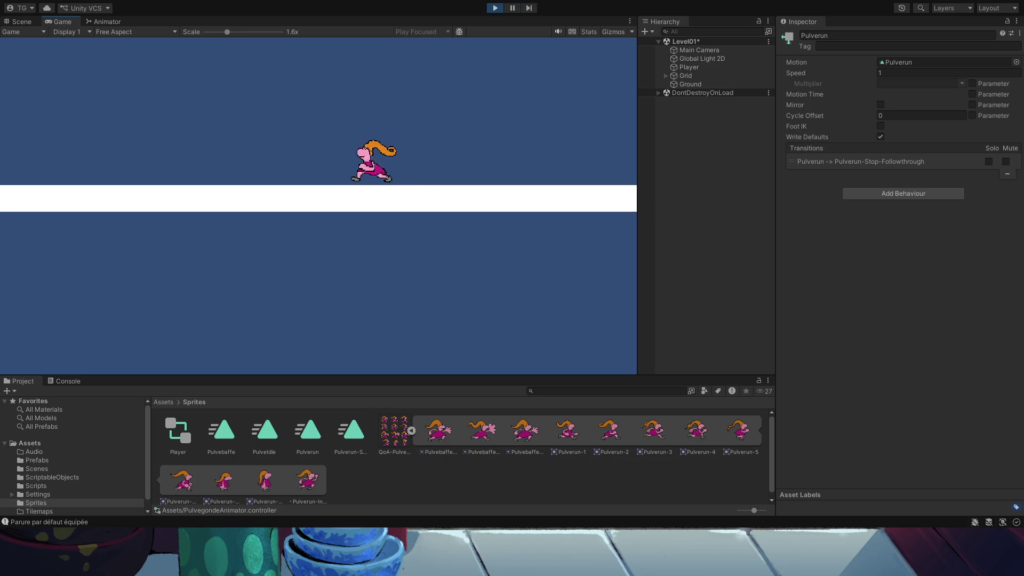
{"action": "key", "text": "Right"}
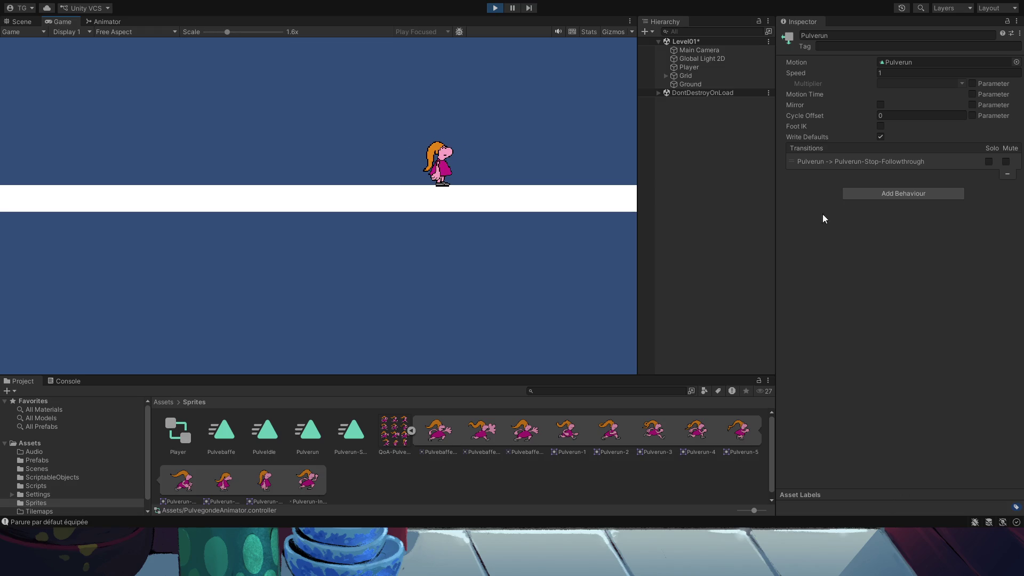
Stop the playtest and select the Pulvebaffe-to-PulveIdle transition in the Animator.
{"action": "left_click", "coordinate": [488, 9]}
{"action": "left_click", "coordinate": [101, 22]}
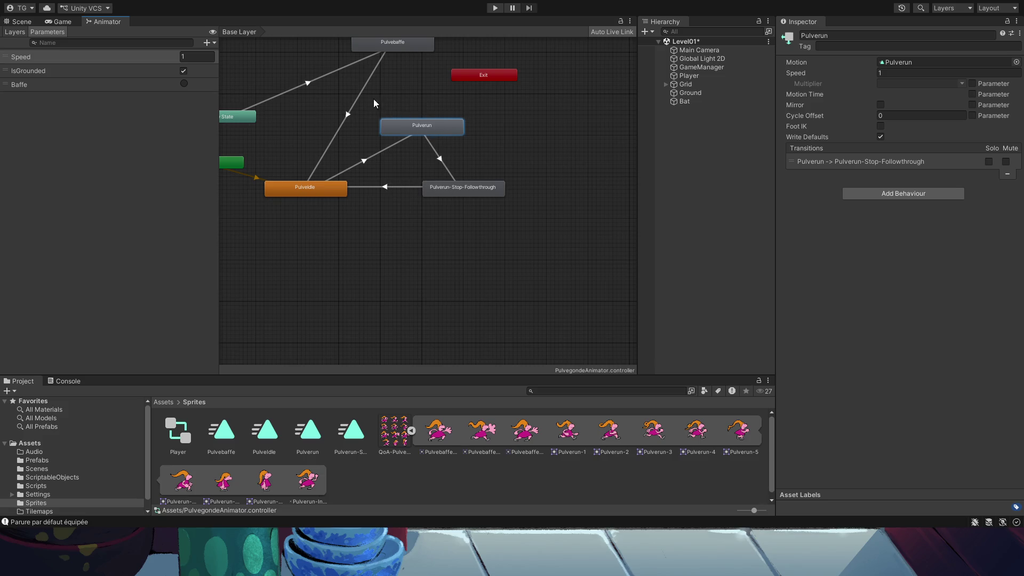
{"action": "left_click", "coordinate": [392, 46]}
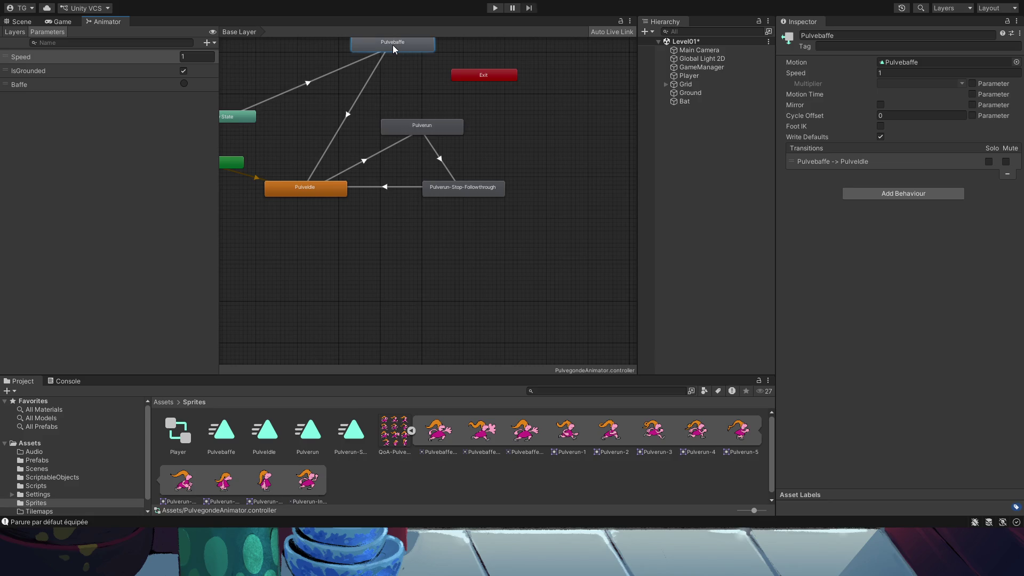
{"action": "left_click", "coordinate": [883, 162]}
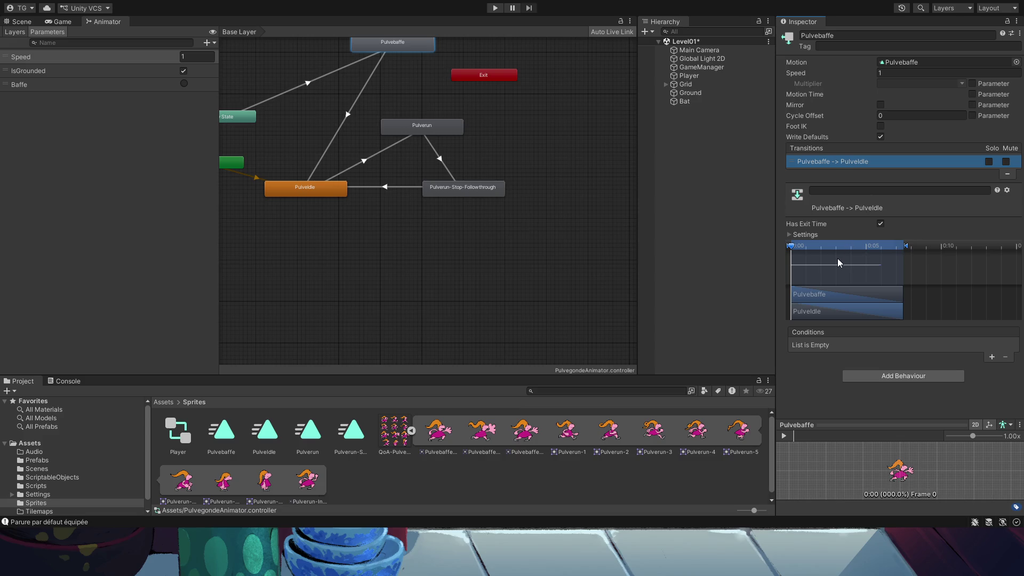
Set that transition's duration to 0 and start a new playtest.
{"action": "left_click", "coordinate": [799, 235]}
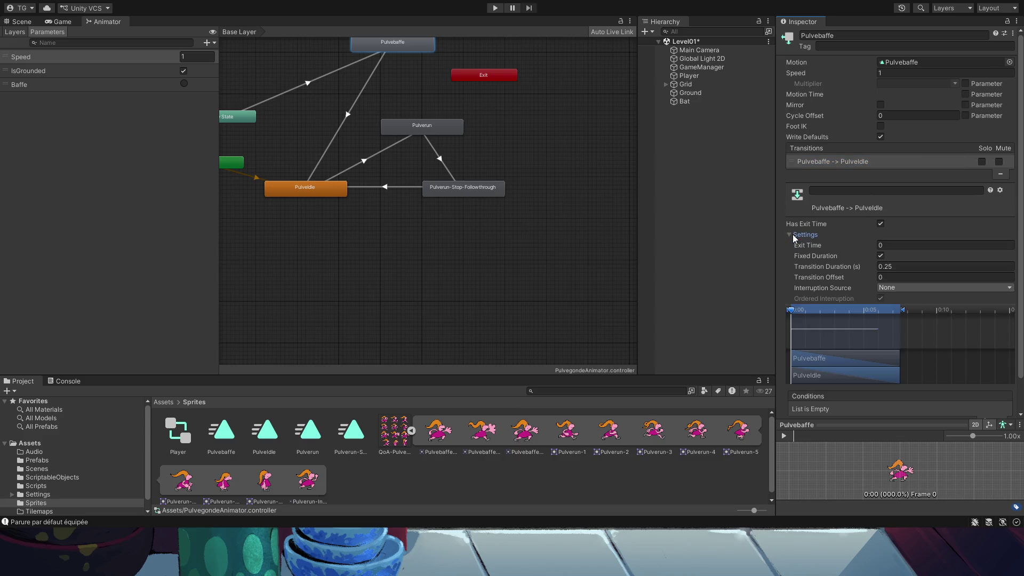
{"action": "left_click", "coordinate": [891, 263]}
{"action": "type", "text": "0"}
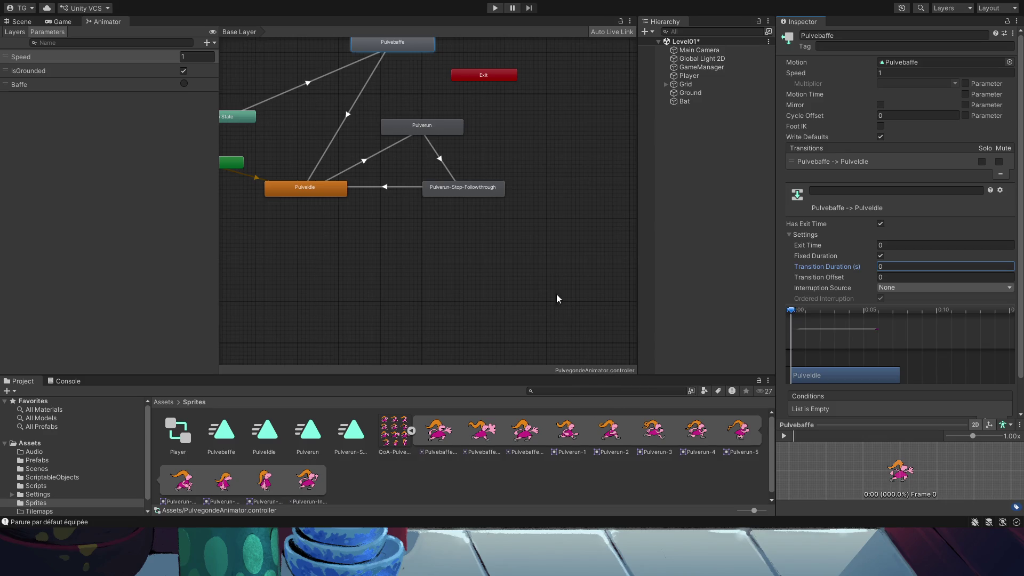
{"action": "left_click", "coordinate": [495, 8]}
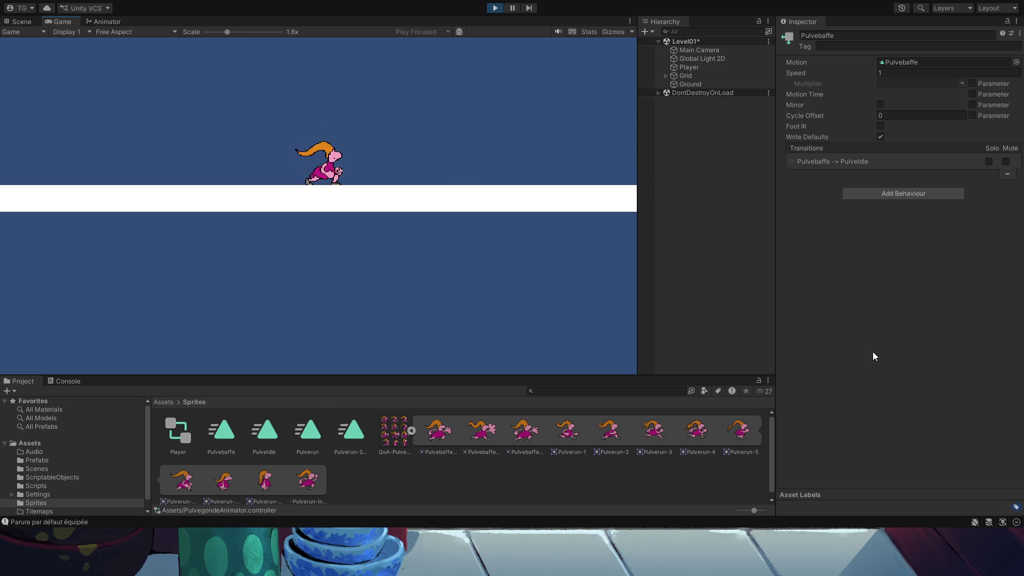
Run the player left, right, and back left, stopping to idle.
{"action": "key", "text": "Left"}
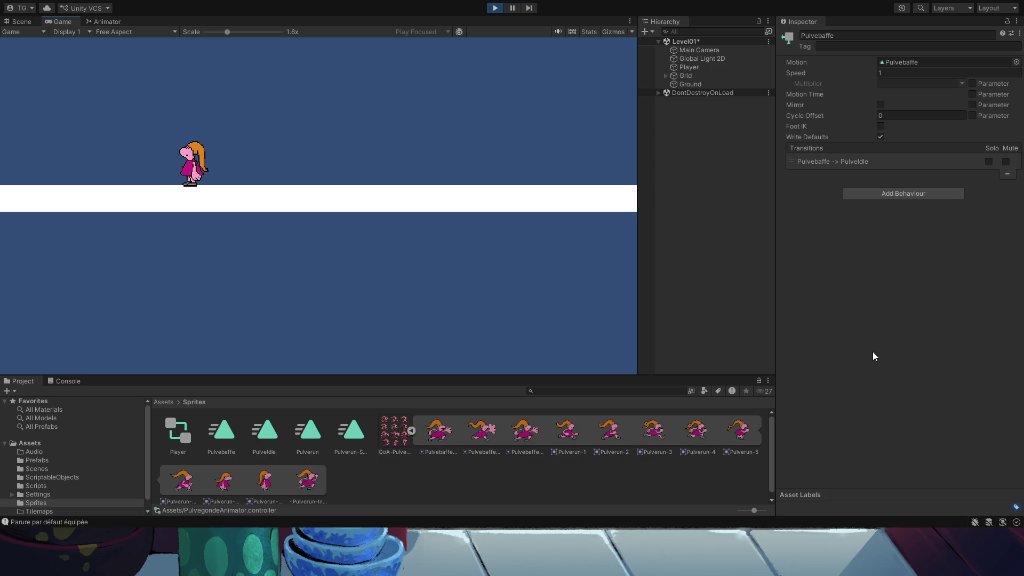
{"action": "key", "text": "Left"}
{"action": "key", "text": "Right"}
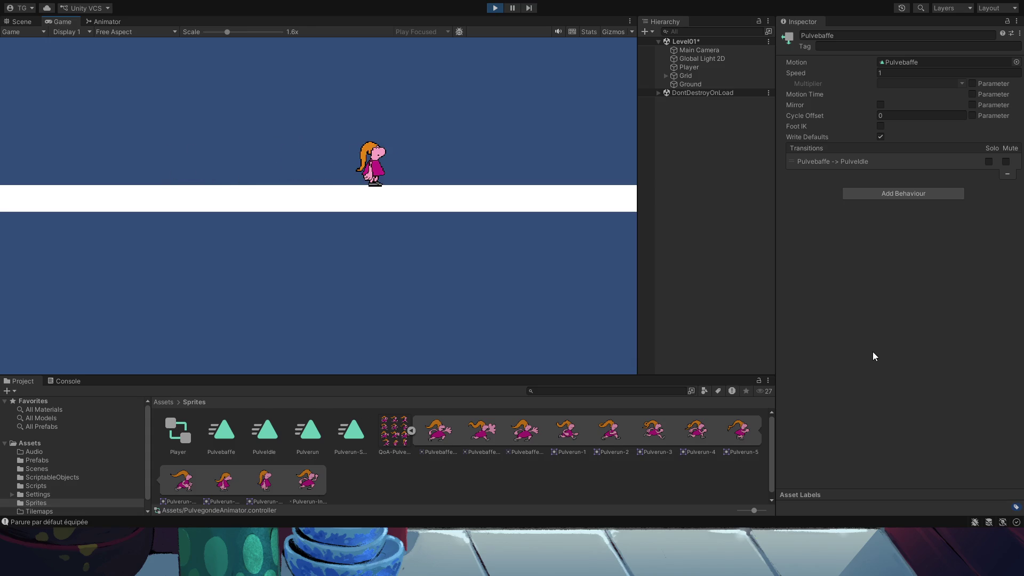
{"action": "key", "text": "Left"}
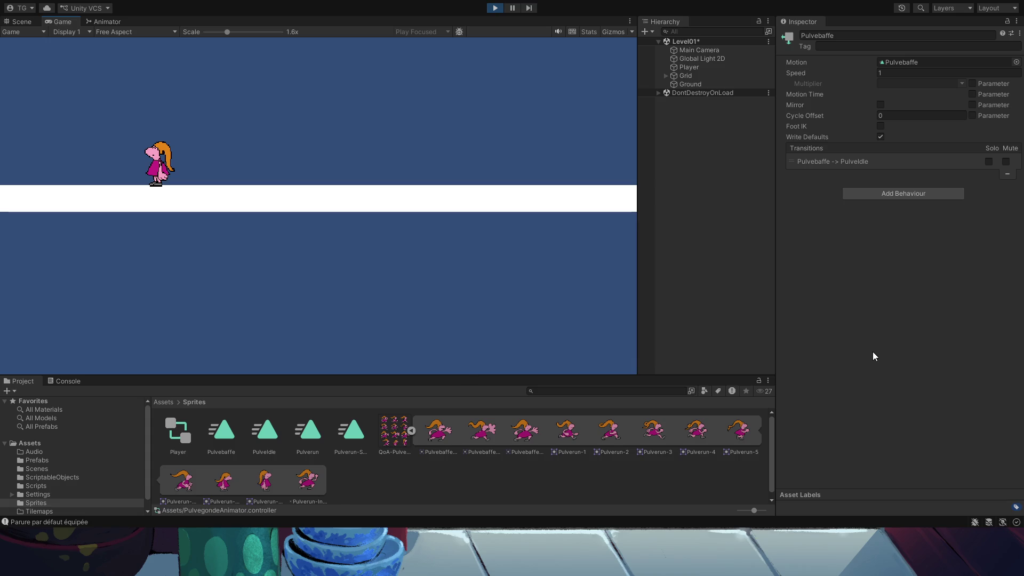
Trigger the Pulvebaffe attack five times from idle, then exit Play mode.
{"action": "key", "text": "space"}
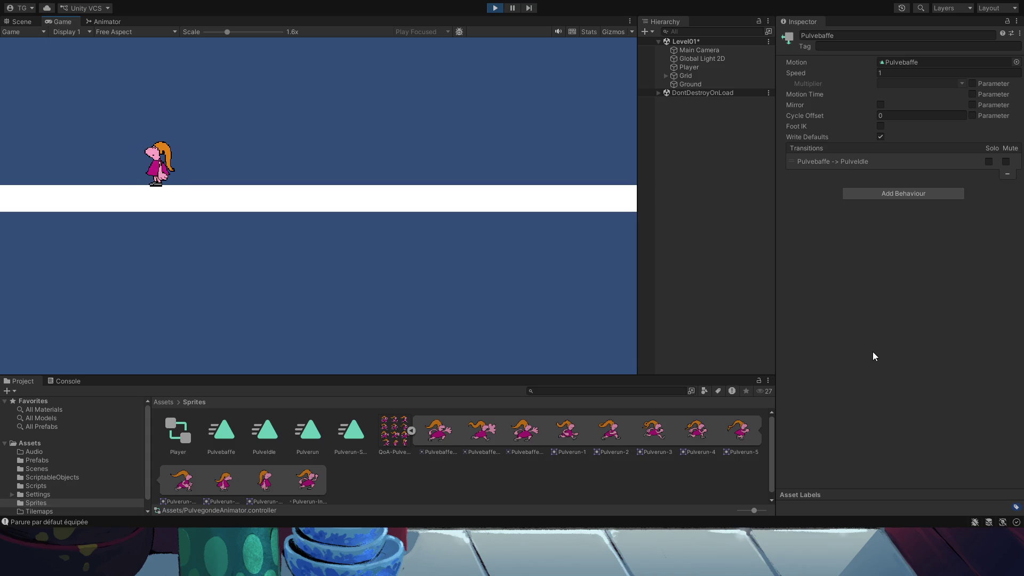
{"action": "key", "text": "space"}
{"action": "key", "text": "space"}
{"action": "key", "text": "space"}
{"action": "key", "text": "space"}
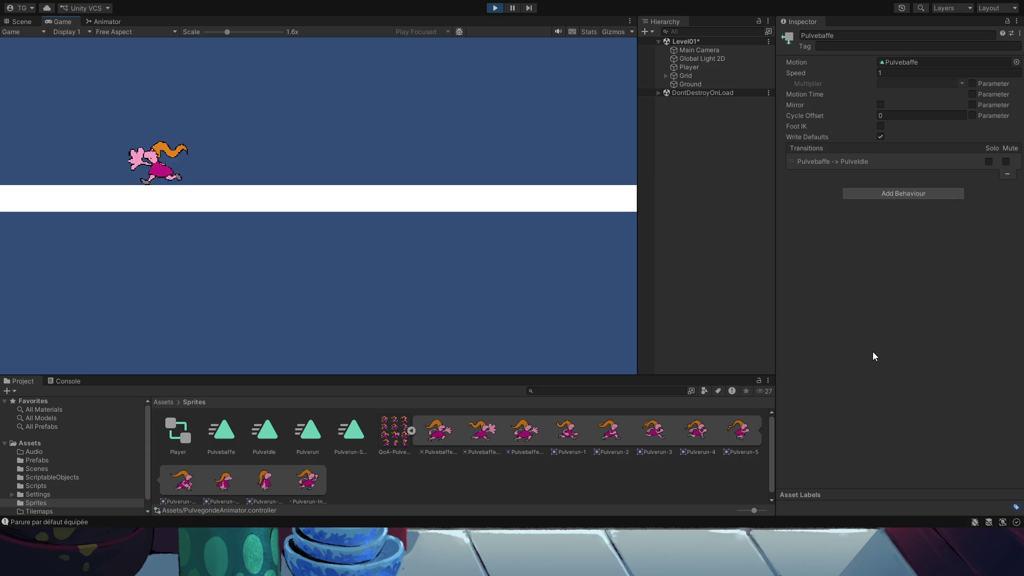
{"action": "key", "text": "space"}
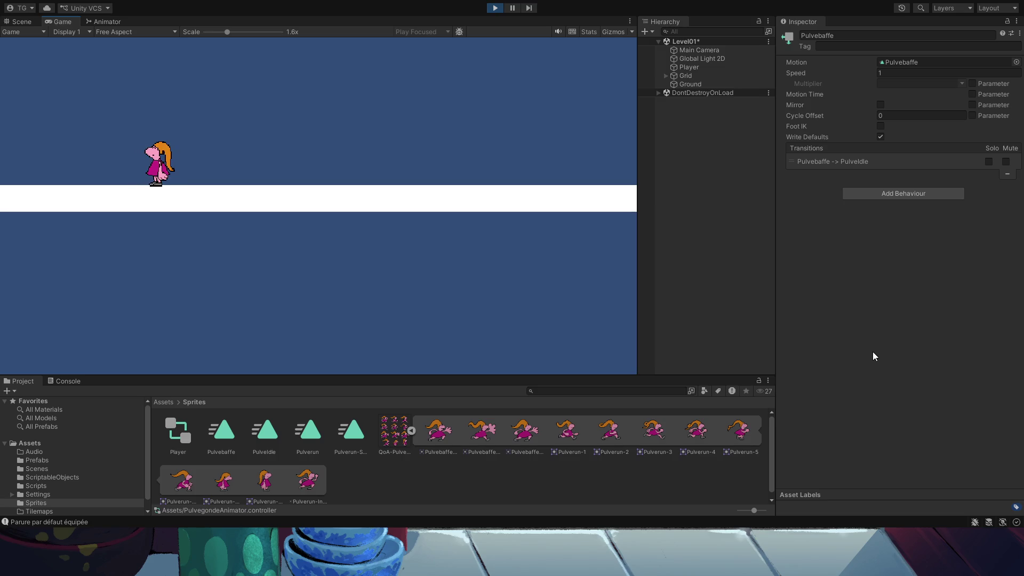
{"action": "key", "text": "space"}
{"action": "key", "text": "space"}
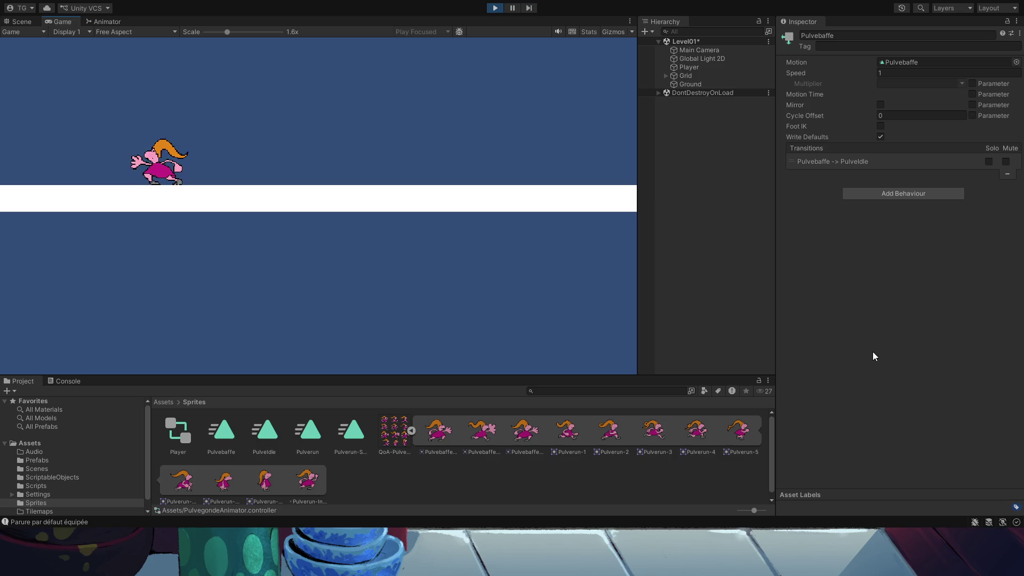
{"action": "key", "text": "space"}
{"action": "key", "text": "space"}
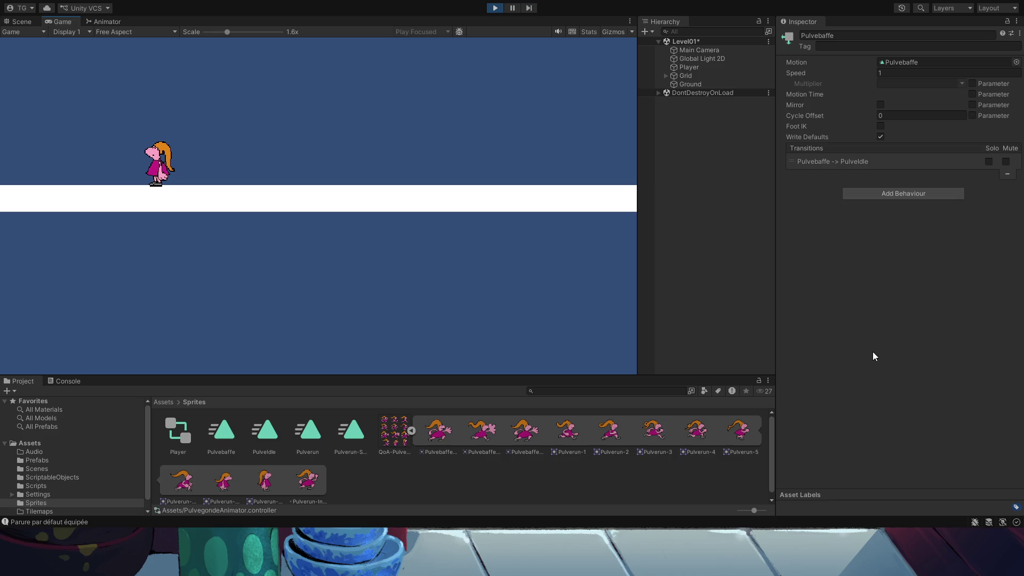
{"action": "left_click", "coordinate": [496, 8]}
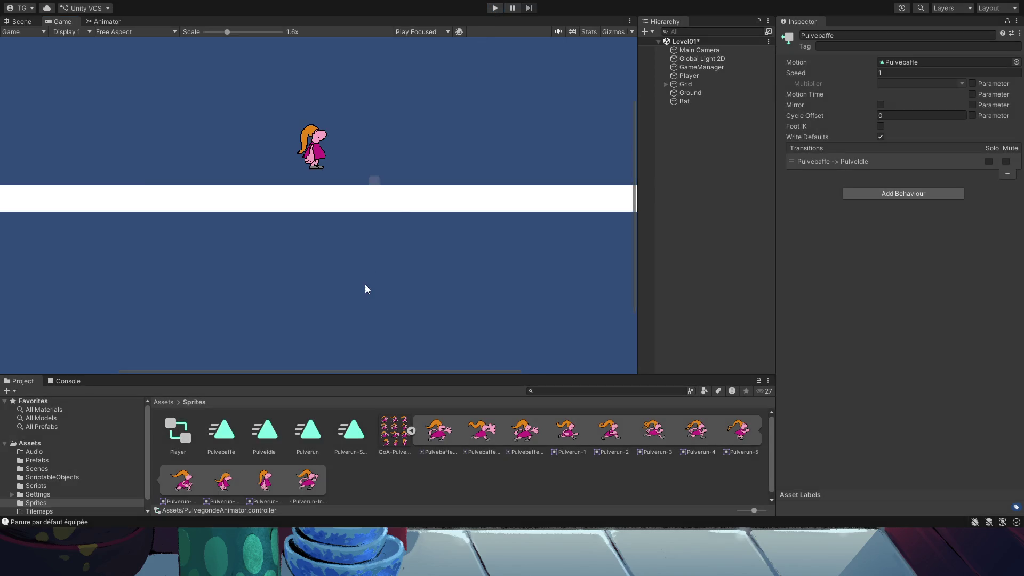
Inspect the Pulvebaffe state, its PulveIdle transition, and locate the Pulvebaffe attack clip for editing.
{"action": "left_click", "coordinate": [103, 21]}
{"action": "double_click", "coordinate": [385, 47]}
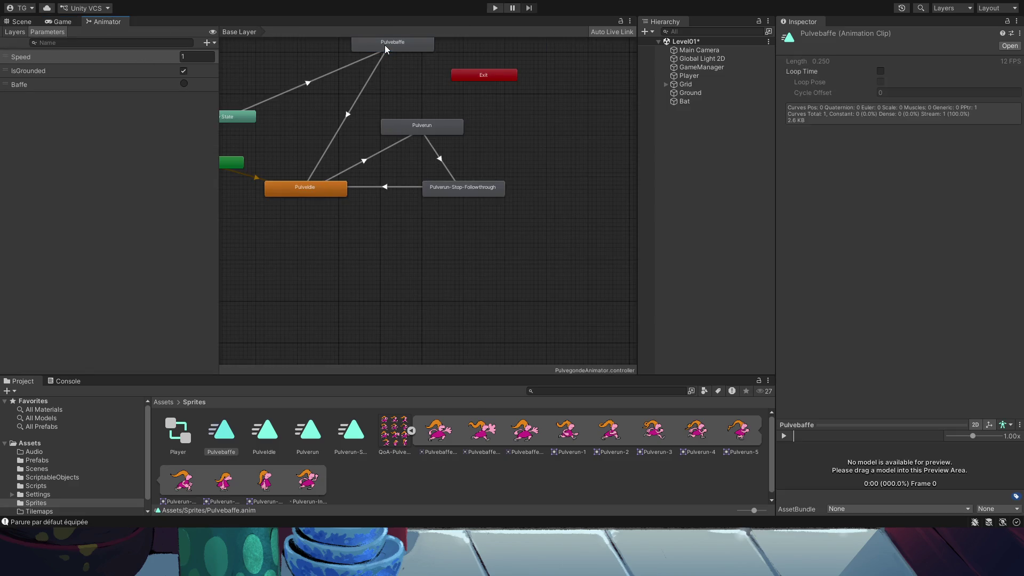
{"action": "left_click", "coordinate": [384, 46]}
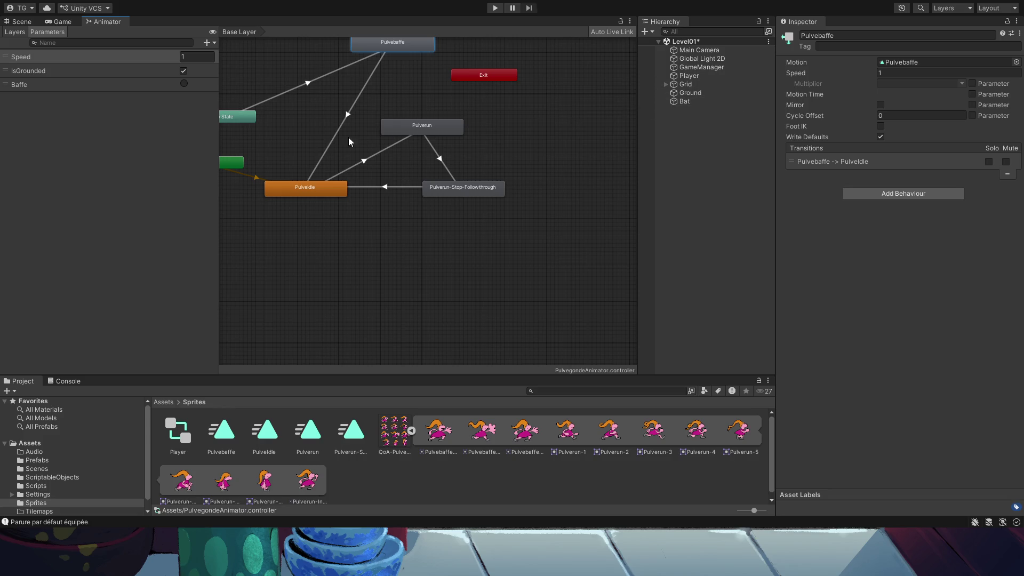
{"action": "left_click", "coordinate": [838, 163]}
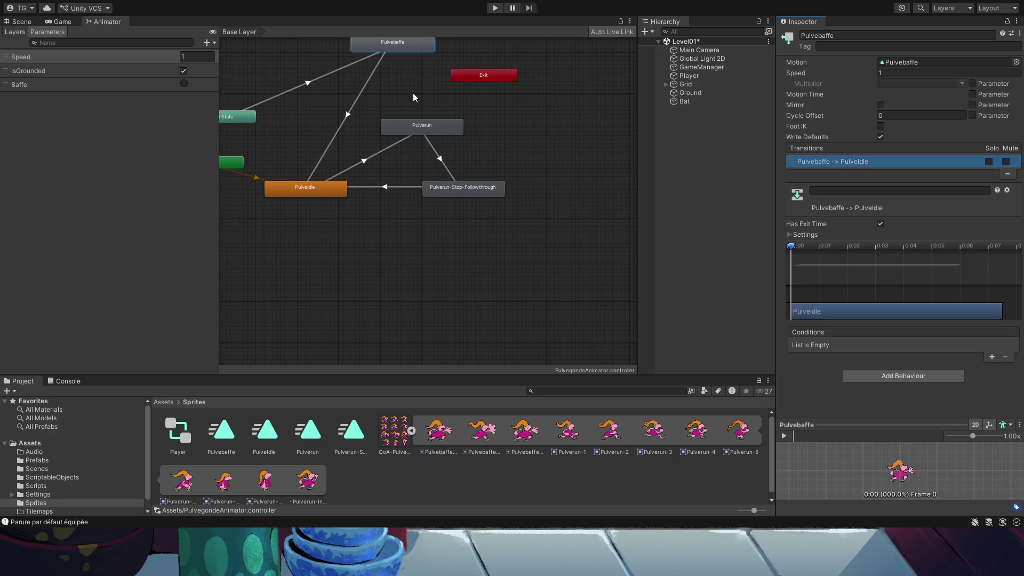
{"action": "double_click", "coordinate": [396, 48]}
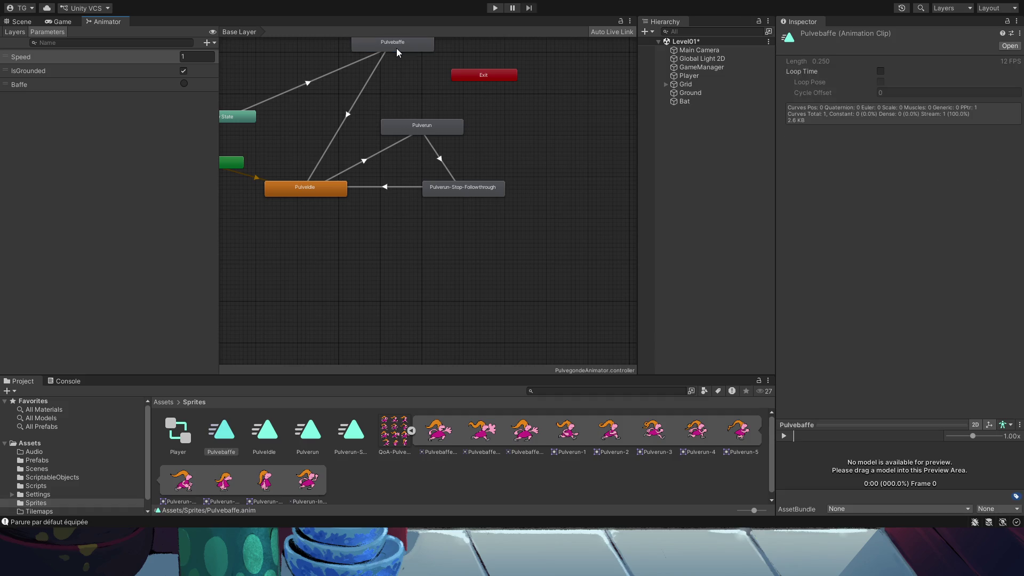
{"action": "left_click", "coordinate": [877, 48]}
Enter Play mode and trigger the shortened attack repeatedly while running left.
{"action": "left_click", "coordinate": [492, 7]}
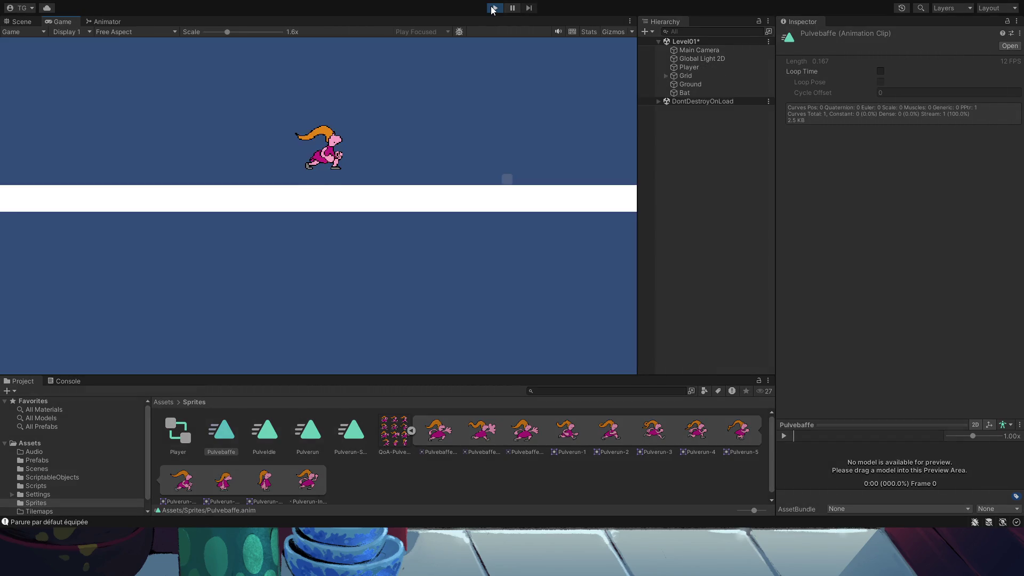
{"action": "key", "text": "space"}
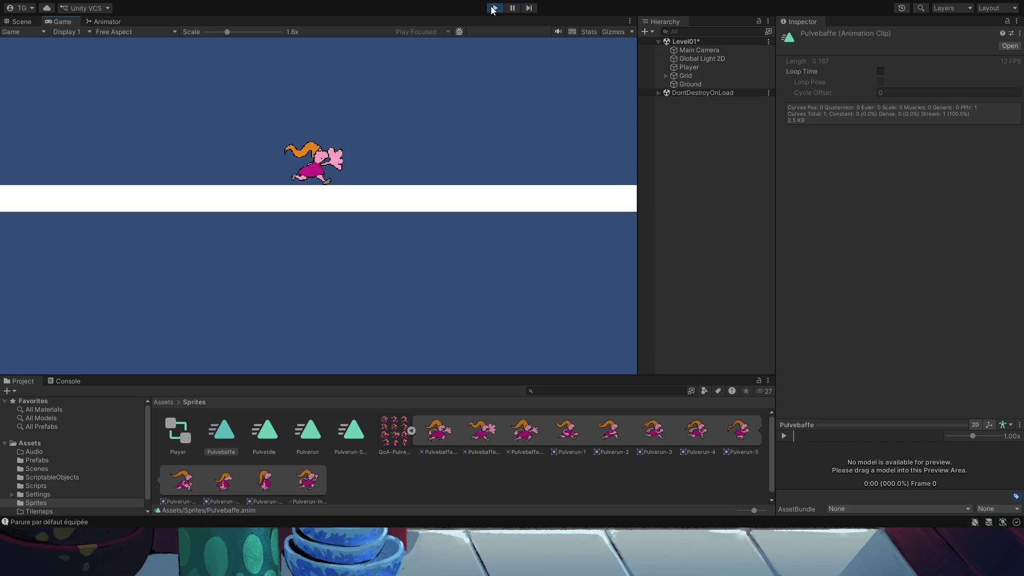
{"action": "key", "text": "Left"}
{"action": "key", "text": "Left"}
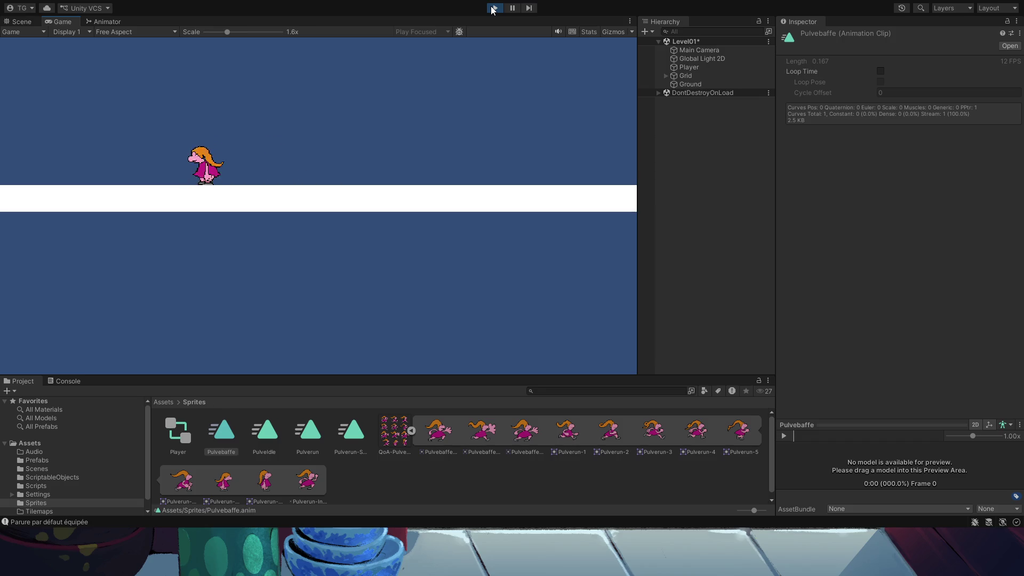
{"action": "key", "text": "space"}
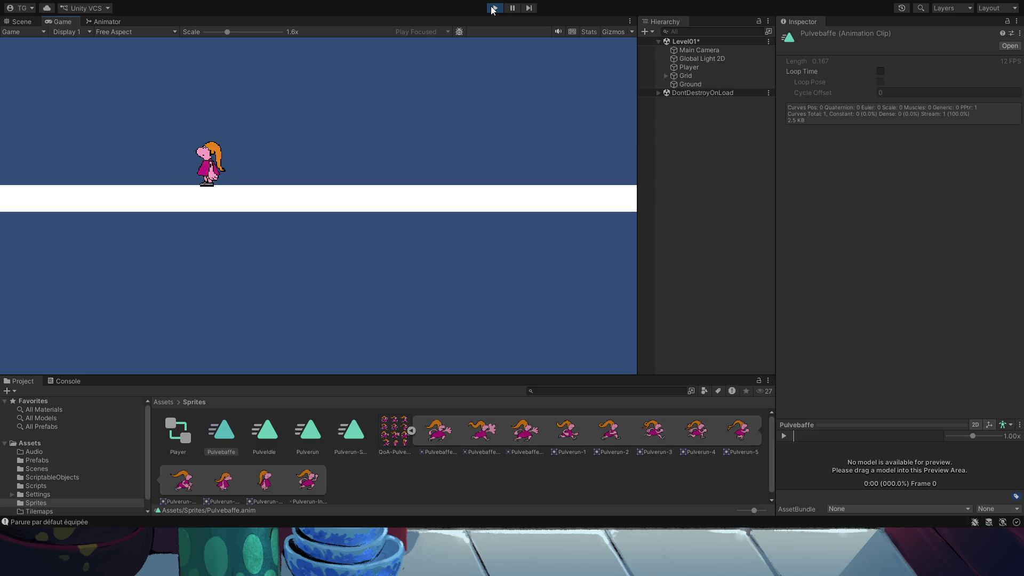
{"action": "key", "text": "Left"}
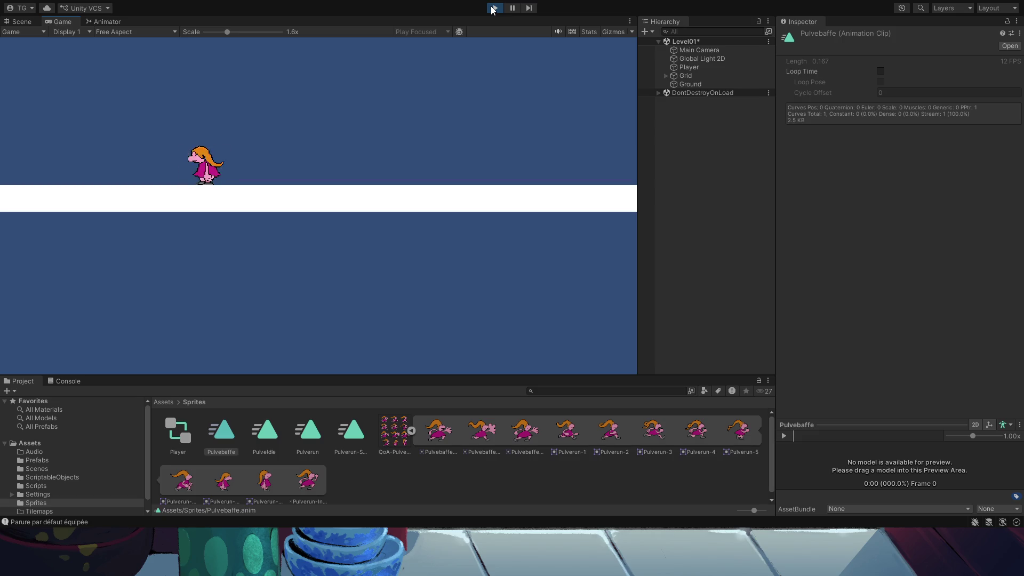
{"action": "key", "text": "space"}
{"action": "key", "text": "space"}
{"action": "key", "text": "space"}
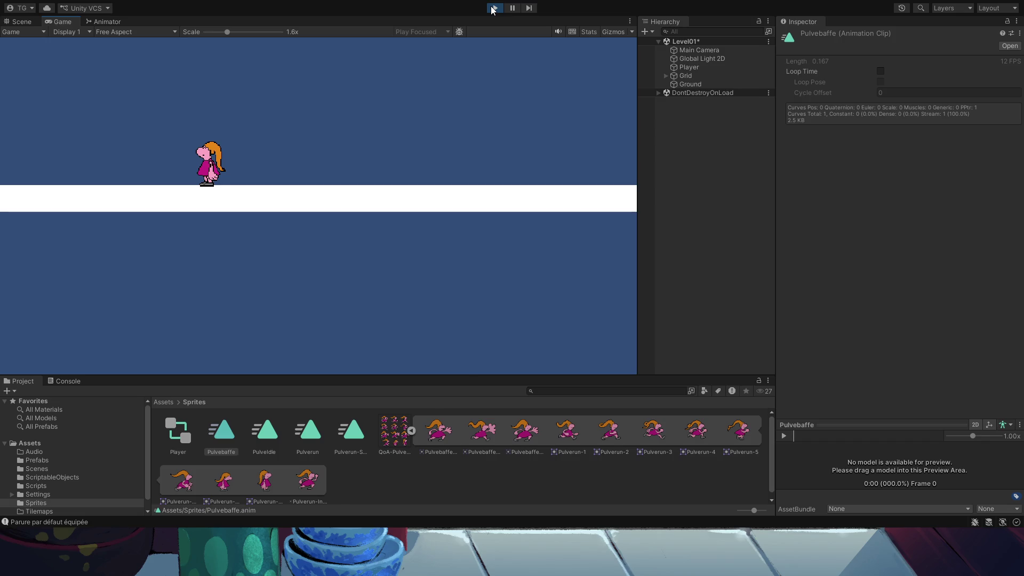
Run the player back and forth left and right, then jump.
{"action": "key", "text": "Right"}
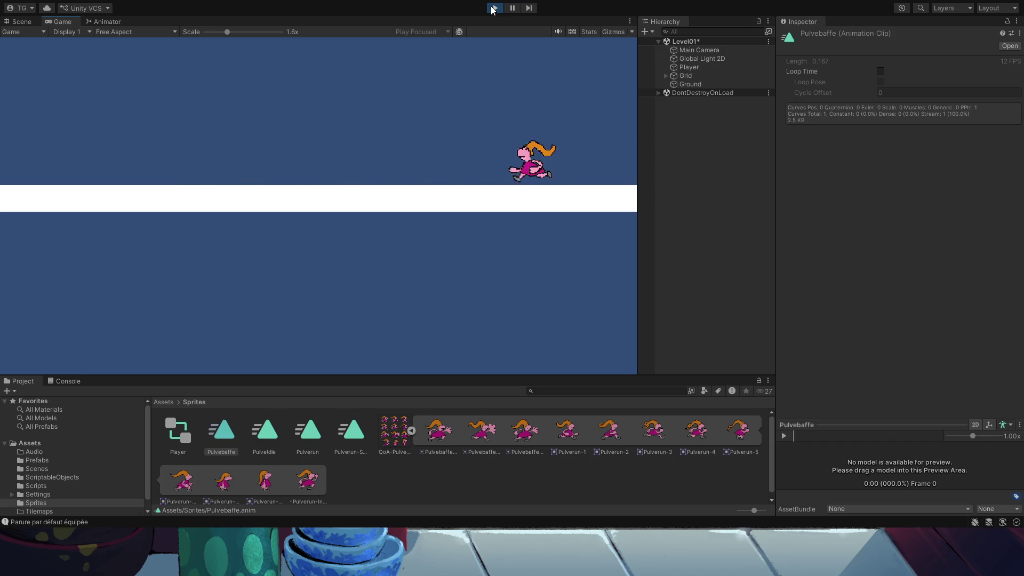
{"action": "key", "text": "Left"}
{"action": "key", "text": "Right"}
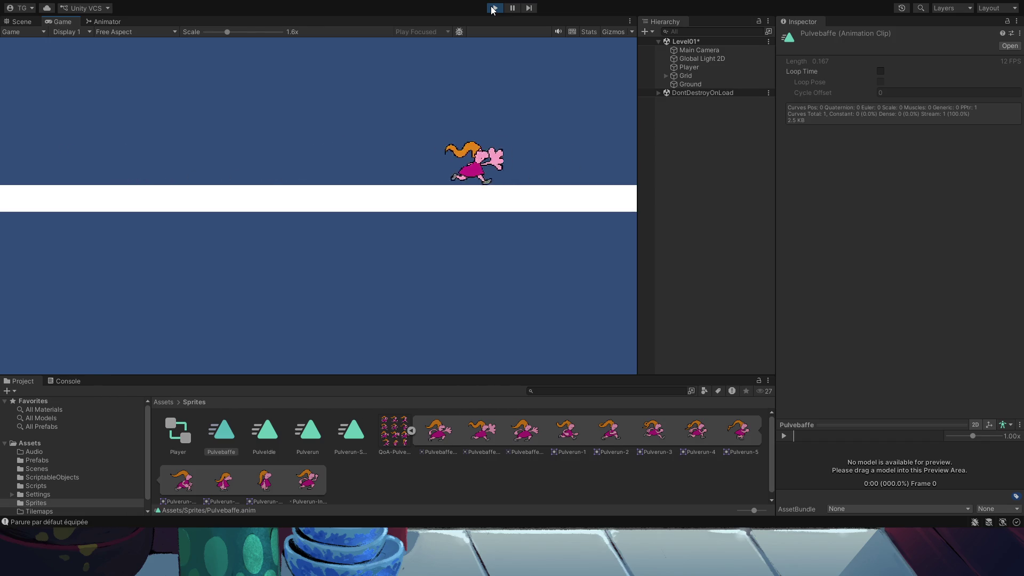
{"action": "key", "text": "Right"}
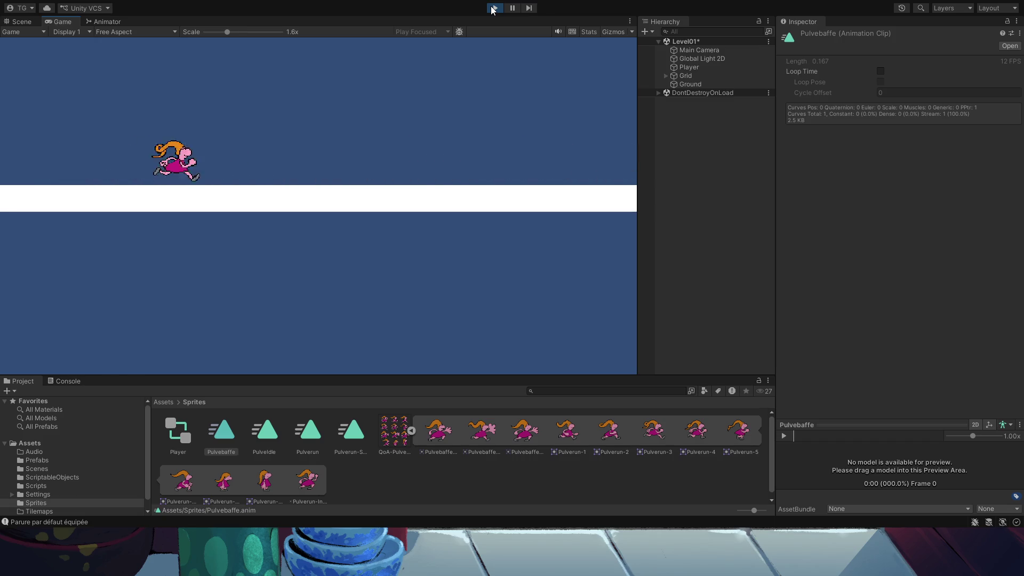
{"action": "key", "text": "space"}
Jump a few more times while steering left and right, then exit Play mode.
{"action": "key", "text": "Left"}
{"action": "key", "text": "Right"}
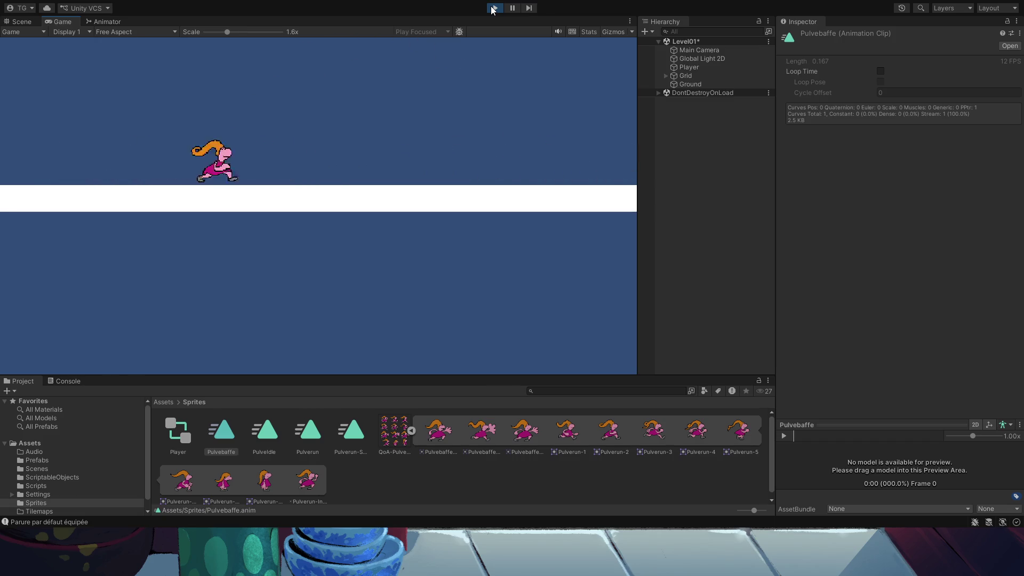
{"action": "key", "text": "space"}
{"action": "key", "text": "Left"}
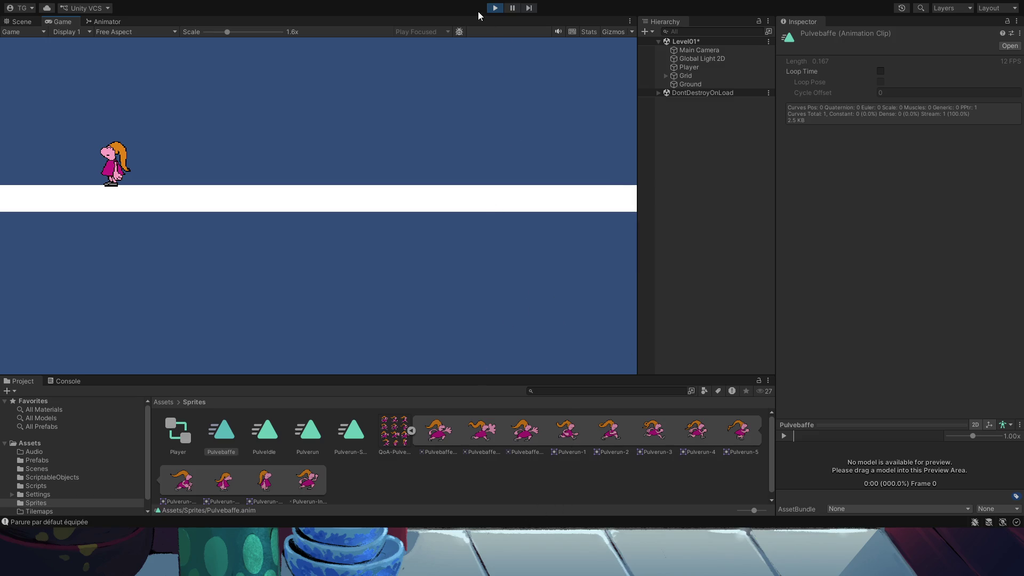
{"action": "left_click", "coordinate": [495, 8]}
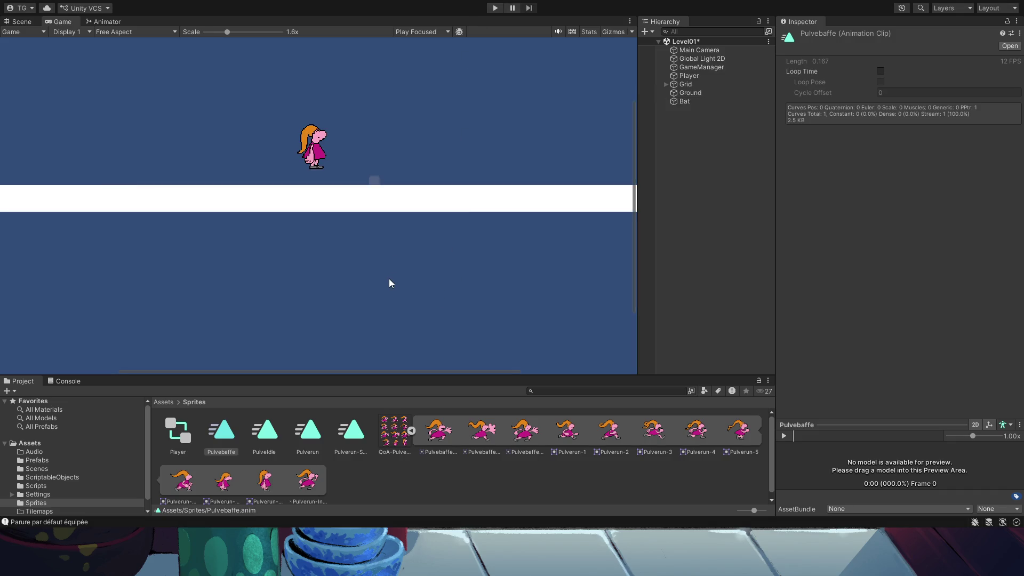
{"action": "scroll", "coordinate": [421, 254], "scroll_direction": "down", "scroll_amount": 5}
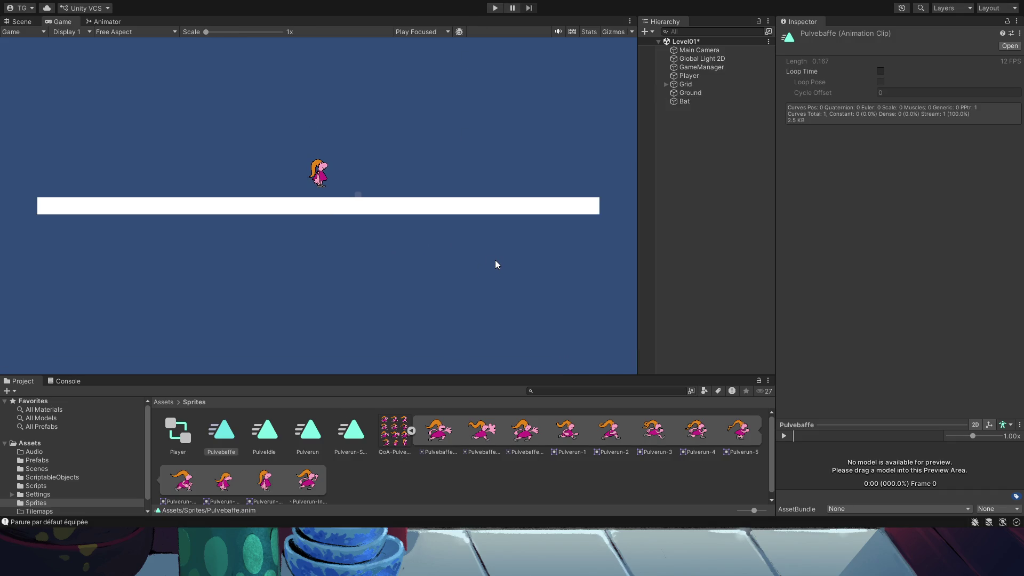
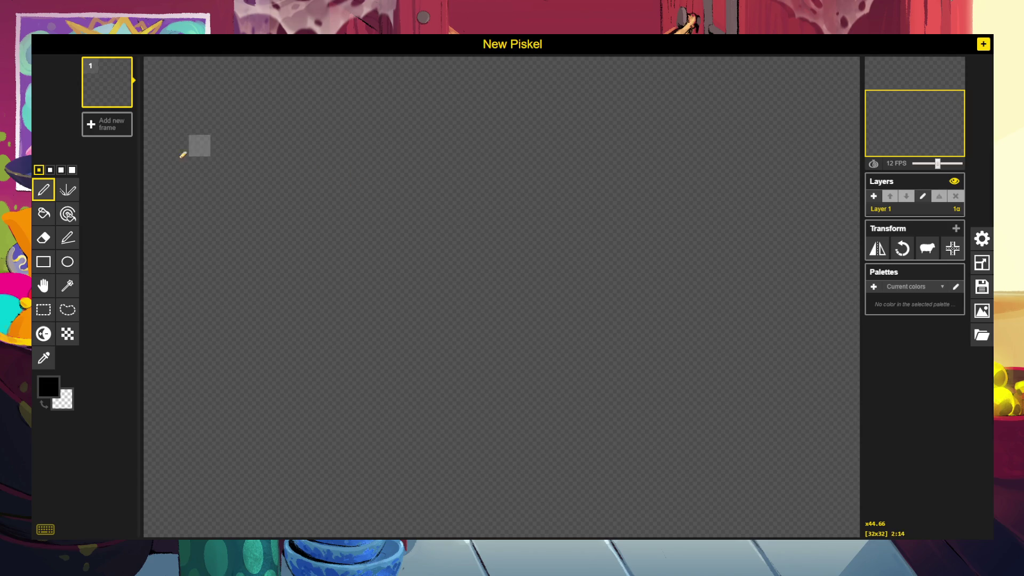
Enter 64 as the canvas width in the sprite's resize settings.
{"action": "left_click", "coordinate": [975, 237]}
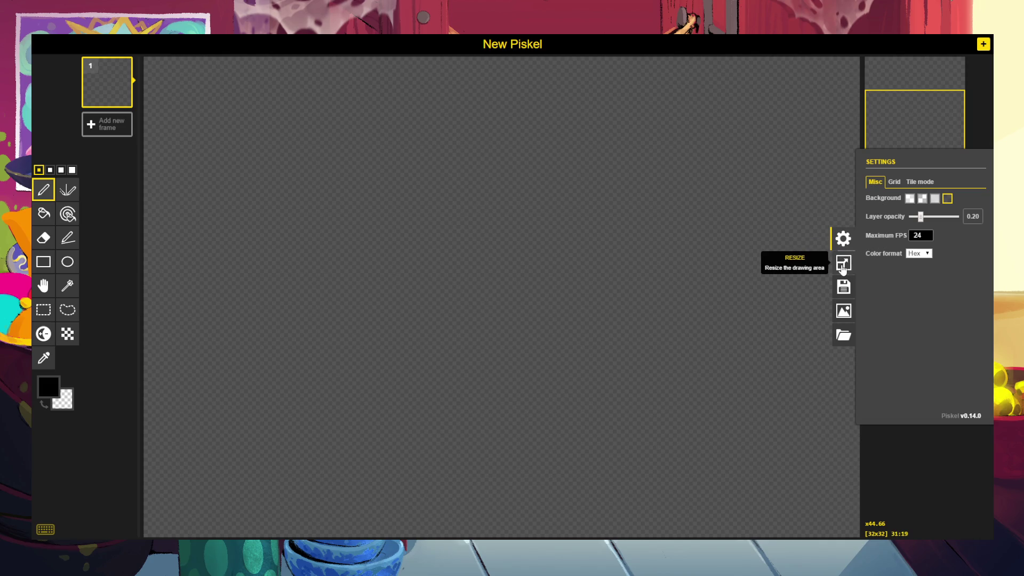
{"action": "left_click", "coordinate": [843, 265]}
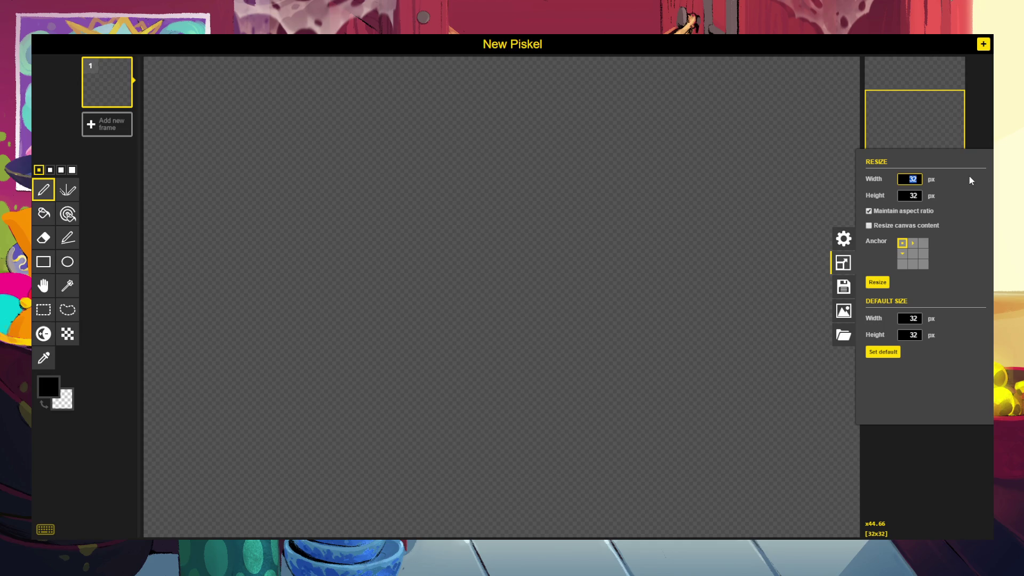
{"action": "type", "text": "64"}
{"action": "left_click", "coordinate": [940, 408]}
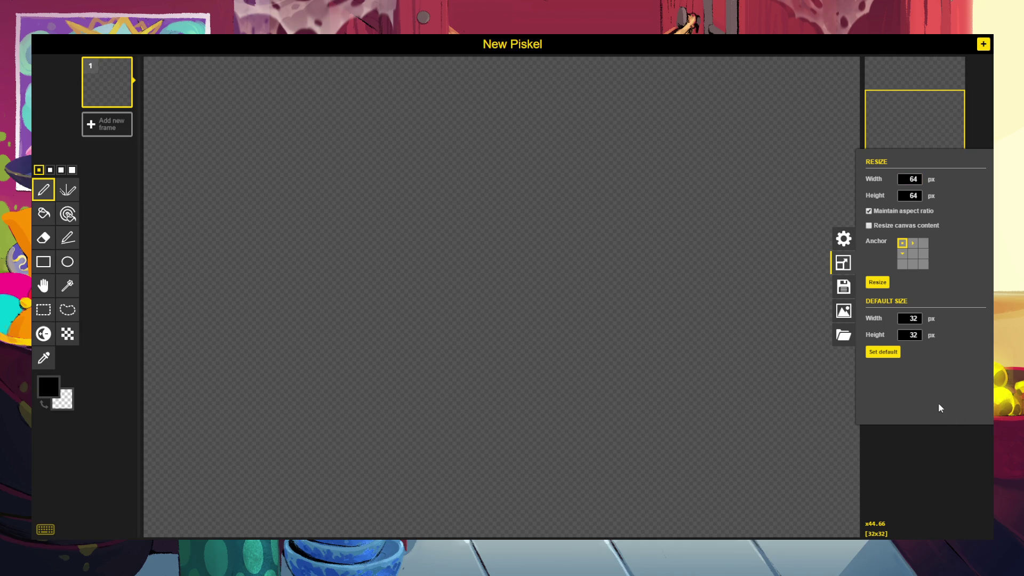
{"action": "left_click", "coordinate": [941, 479]}
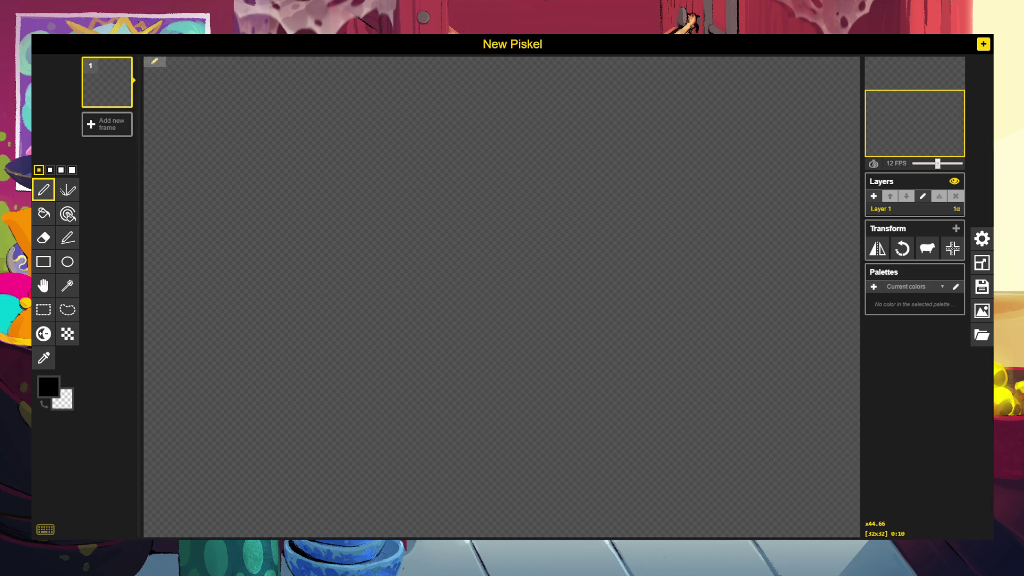
{"action": "scroll", "coordinate": [158, 69], "scroll_direction": "down", "scroll_amount": 1}
{"action": "scroll", "coordinate": [288, 133], "scroll_direction": "down", "scroll_amount": 1}
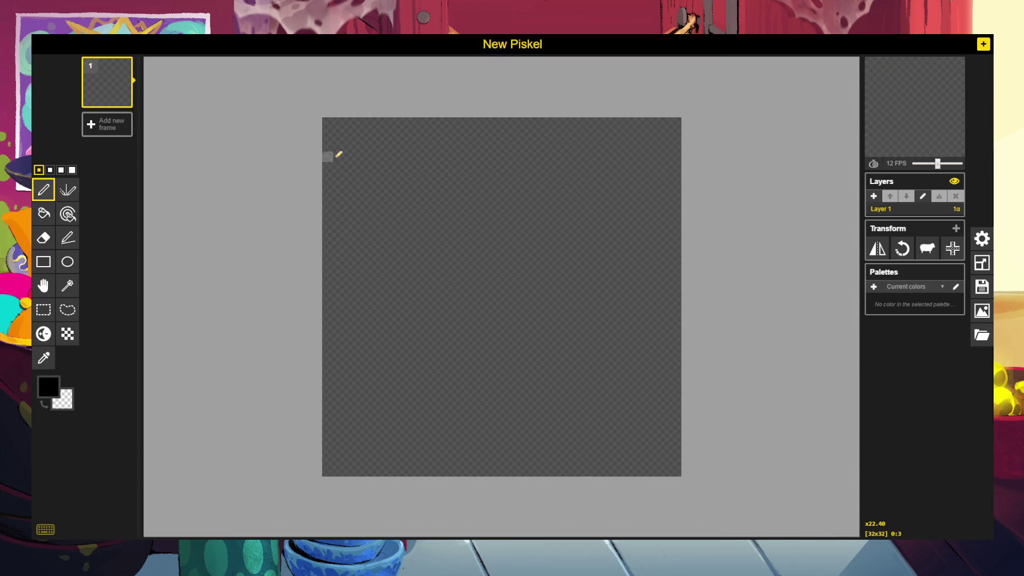
{"action": "scroll", "coordinate": [363, 151], "scroll_direction": "up", "scroll_amount": 1}
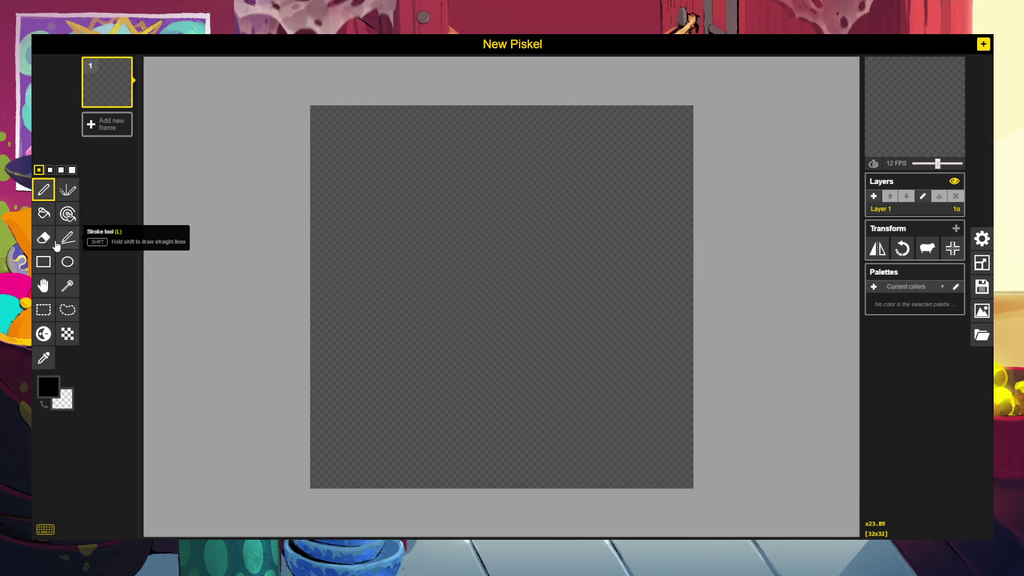
Bucket-fill the canvas with bright green #417602, then make darker green #2a4b03 the drawing colour.
{"action": "left_click", "coordinate": [45, 219]}
{"action": "left_click", "coordinate": [53, 388]}
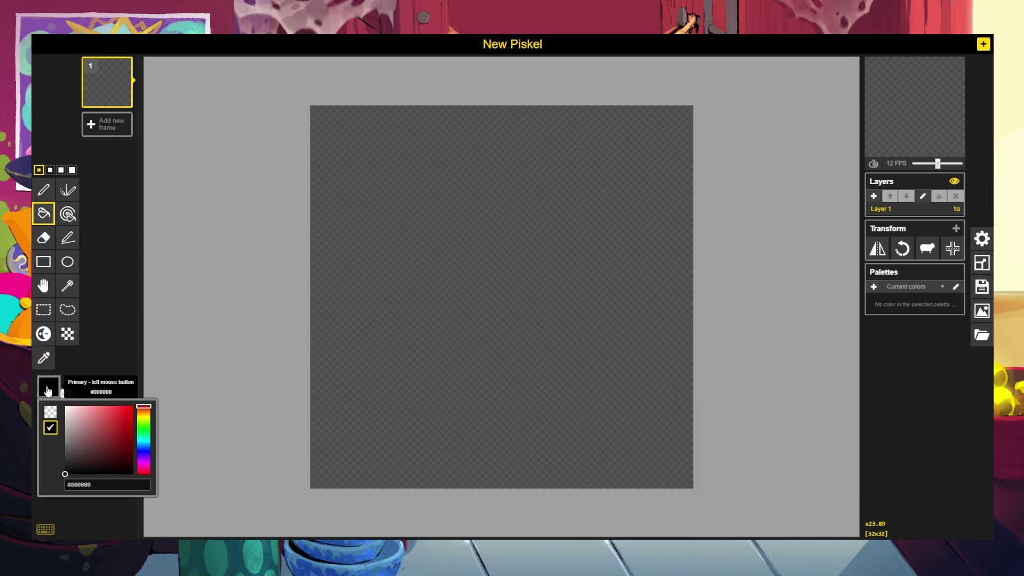
{"action": "left_click", "coordinate": [145, 427]}
{"action": "left_click_drag", "start_coordinate": [144, 435], "coordinate": [144, 429]}
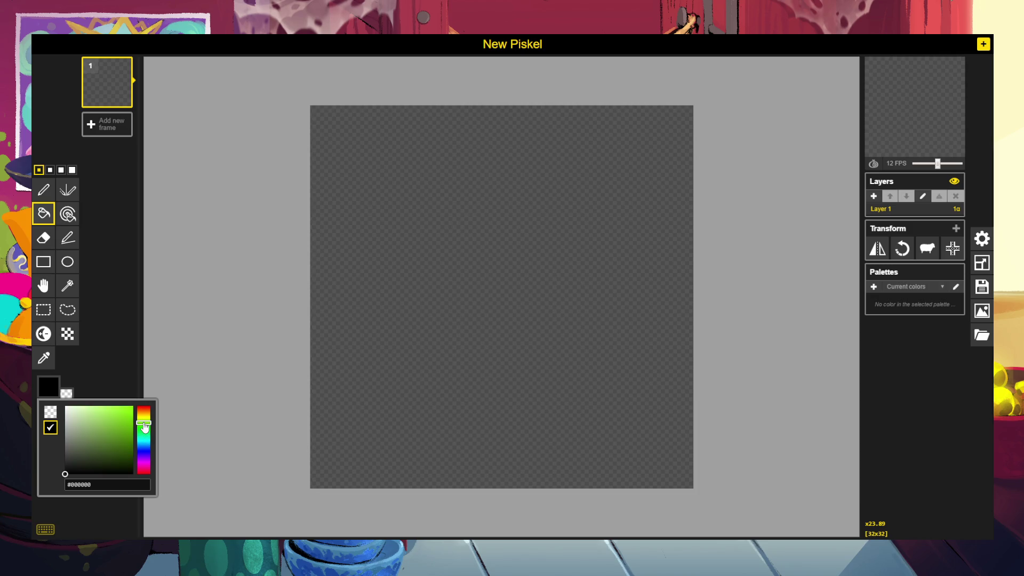
{"action": "left_click", "coordinate": [129, 436]}
{"action": "left_click", "coordinate": [375, 262]}
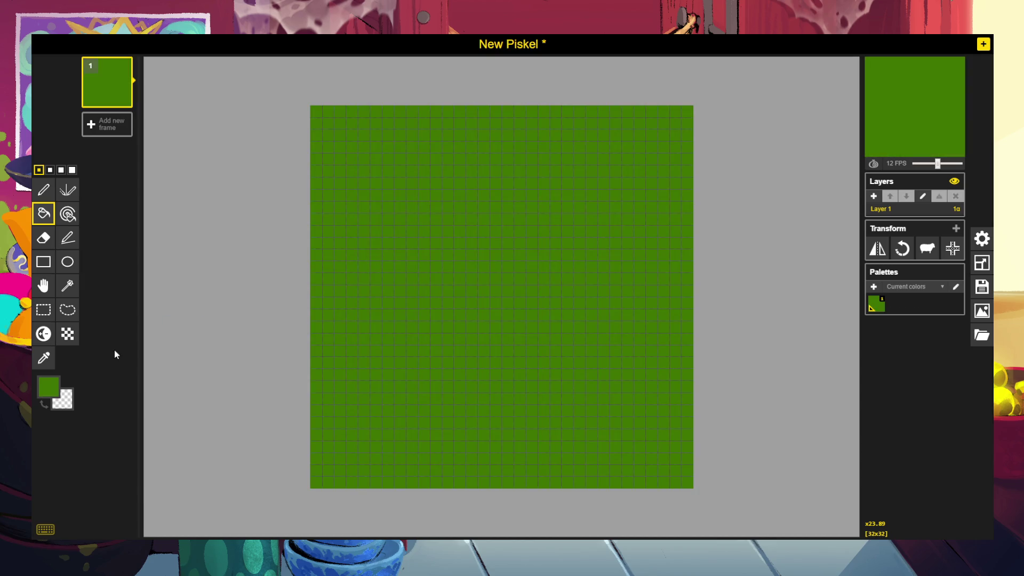
{"action": "left_click", "coordinate": [52, 394]}
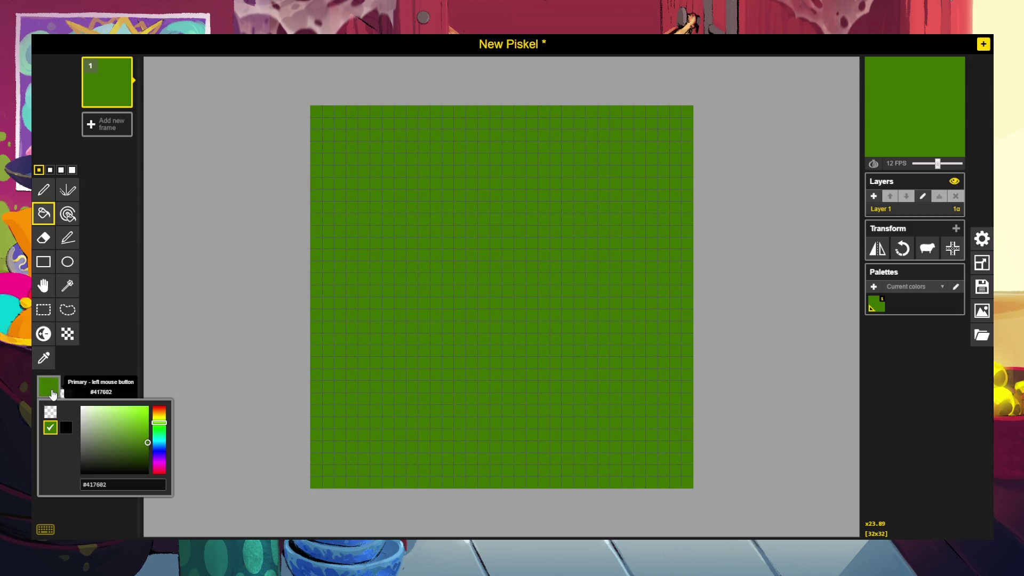
{"action": "left_click", "coordinate": [146, 456]}
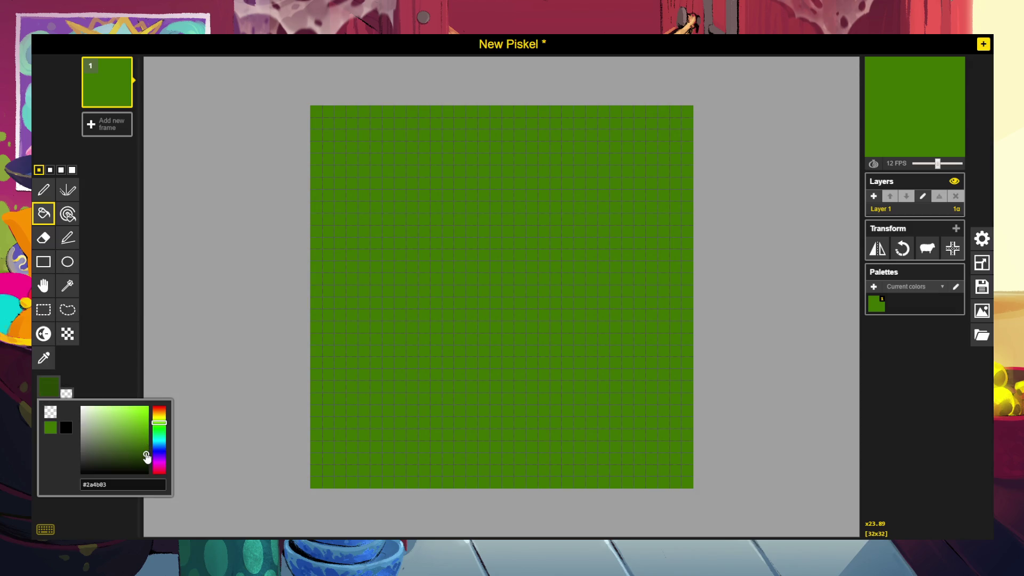
Pen dark-green patches: upper-left, T-shaped mark, upper-right block, hook, centre line, tall lower-left block.
{"action": "left_click", "coordinate": [44, 189]}
{"action": "mouse_move", "coordinate": [364, 216]}
{"action": "left_mouse_down"}
{"action": "mouse_move", "coordinate": [383, 247]}
{"action": "mouse_move", "coordinate": [376, 220]}
{"action": "left_mouse_up"}
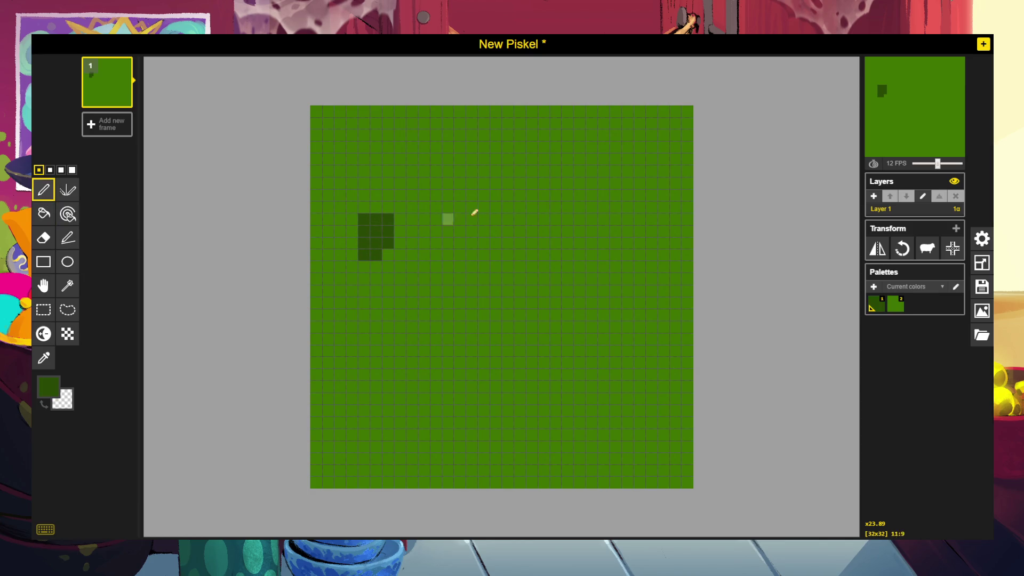
{"action": "mouse_move", "coordinate": [556, 183]}
{"action": "left_mouse_down"}
{"action": "mouse_move", "coordinate": [585, 206]}
{"action": "mouse_move", "coordinate": [584, 187]}
{"action": "mouse_move", "coordinate": [556, 173]}
{"action": "left_mouse_up"}
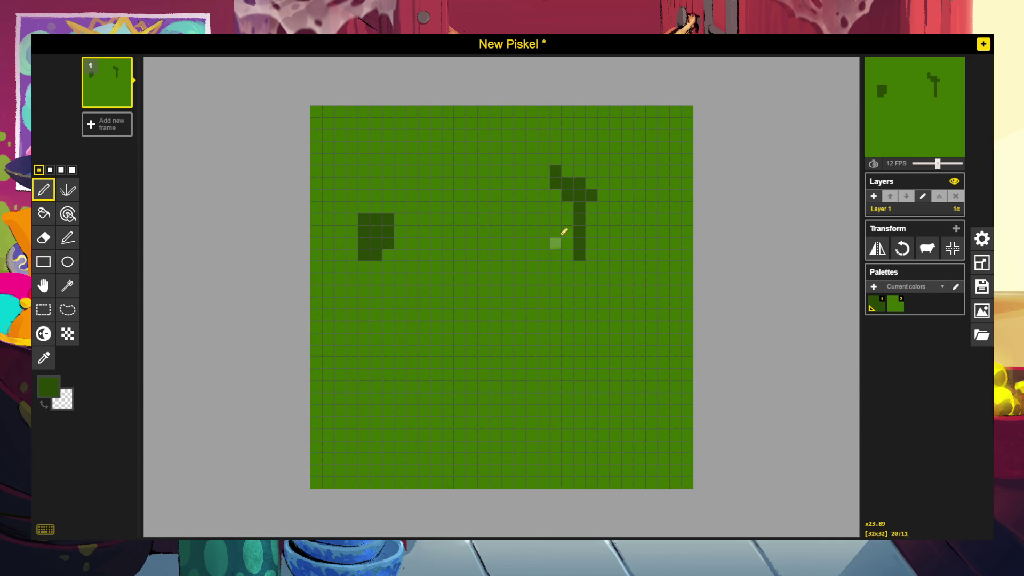
{"action": "left_click_drag", "start_coordinate": [658, 194], "coordinate": [664, 218]}
{"action": "left_click_drag", "start_coordinate": [603, 316], "coordinate": [593, 325]}
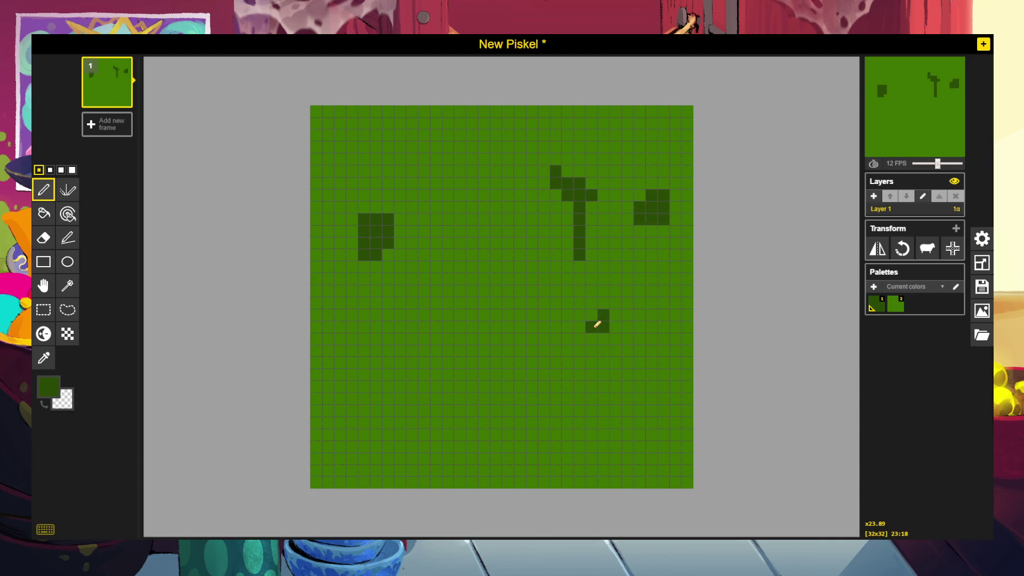
{"action": "mouse_move", "coordinate": [495, 315]}
{"action": "left_mouse_down"}
{"action": "mouse_move", "coordinate": [486, 301]}
{"action": "mouse_move", "coordinate": [489, 327]}
{"action": "mouse_move", "coordinate": [505, 311]}
{"action": "mouse_move", "coordinate": [498, 329]}
{"action": "left_mouse_up"}
{"action": "mouse_move", "coordinate": [362, 395]}
{"action": "left_mouse_down"}
{"action": "mouse_move", "coordinate": [372, 399]}
{"action": "mouse_move", "coordinate": [363, 450]}
{"action": "left_mouse_up"}
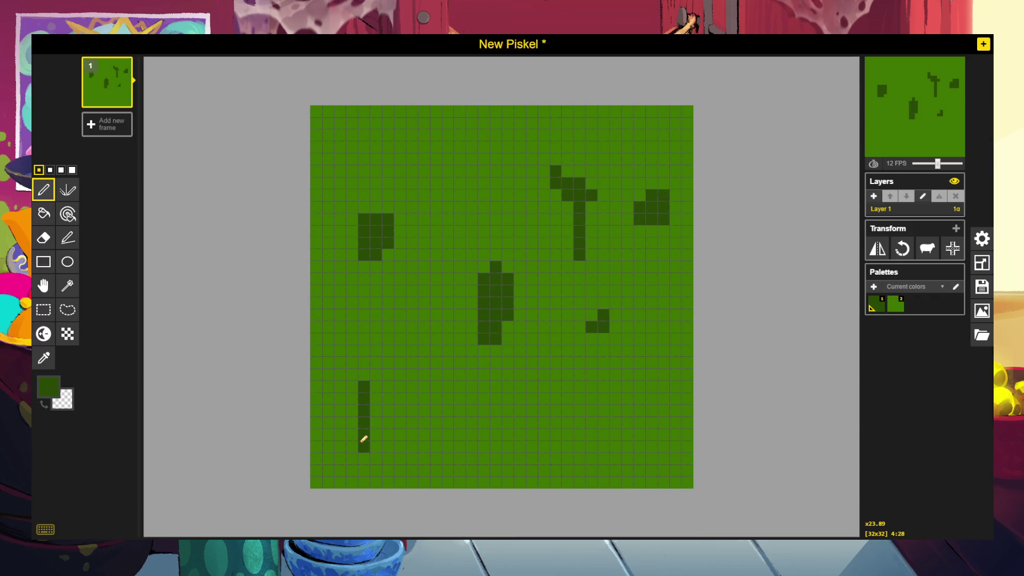
{"action": "mouse_move", "coordinate": [375, 376]}
{"action": "left_mouse_down"}
{"action": "mouse_move", "coordinate": [386, 444]}
{"action": "mouse_move", "coordinate": [398, 395]}
{"action": "mouse_move", "coordinate": [390, 384]}
{"action": "mouse_move", "coordinate": [395, 425]}
{"action": "mouse_move", "coordinate": [405, 418]}
{"action": "mouse_move", "coordinate": [400, 473]}
{"action": "mouse_move", "coordinate": [395, 447]}
{"action": "mouse_move", "coordinate": [368, 455]}
{"action": "mouse_move", "coordinate": [384, 471]}
{"action": "mouse_move", "coordinate": [372, 469]}
{"action": "left_mouse_up"}
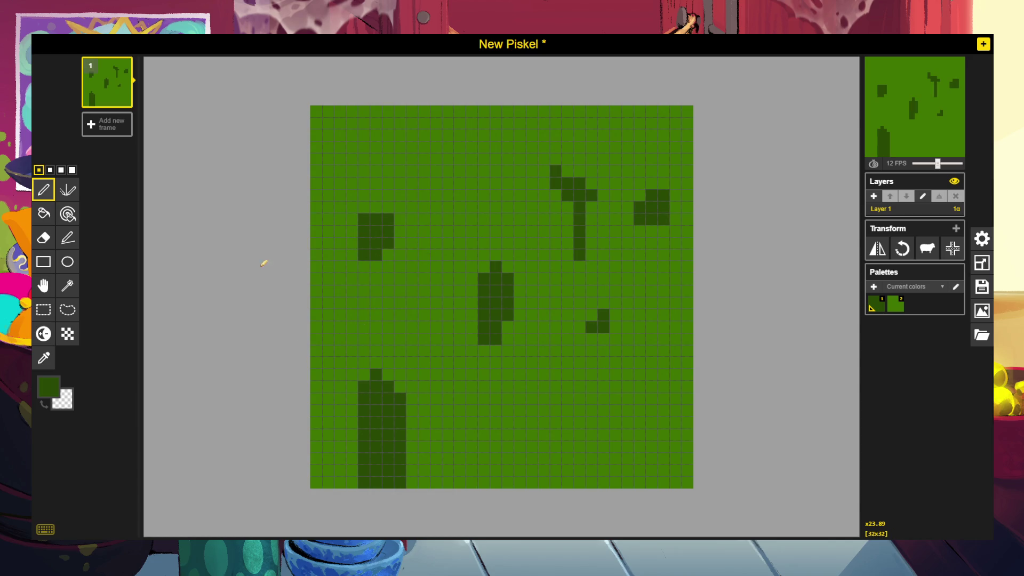
Bucket-fill the green background and all six dark patches with transparency.
{"action": "left_click", "coordinate": [43, 214]}
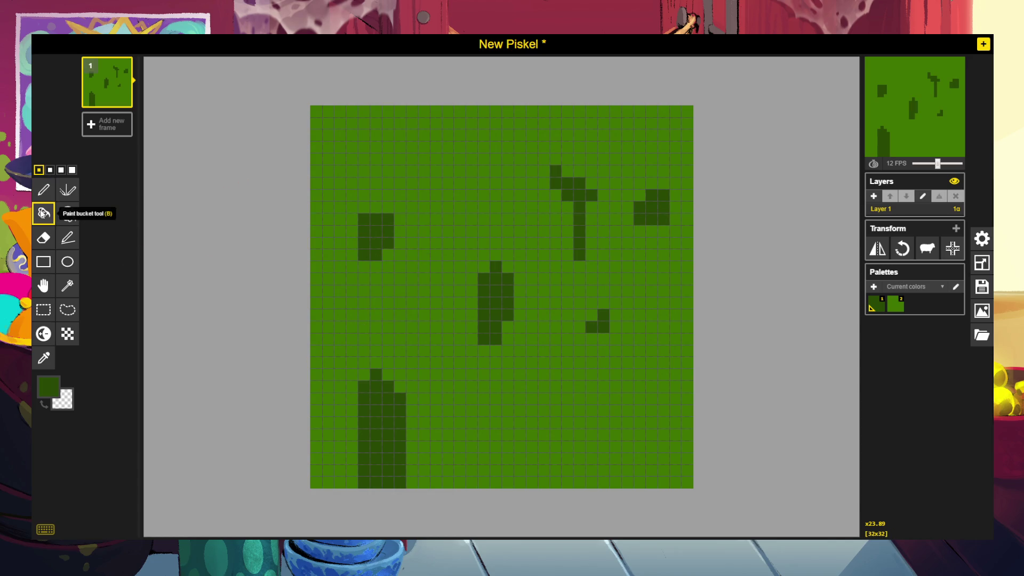
{"action": "right_click", "coordinate": [423, 181]}
{"action": "right_click", "coordinate": [378, 230]}
{"action": "right_click", "coordinate": [505, 294]}
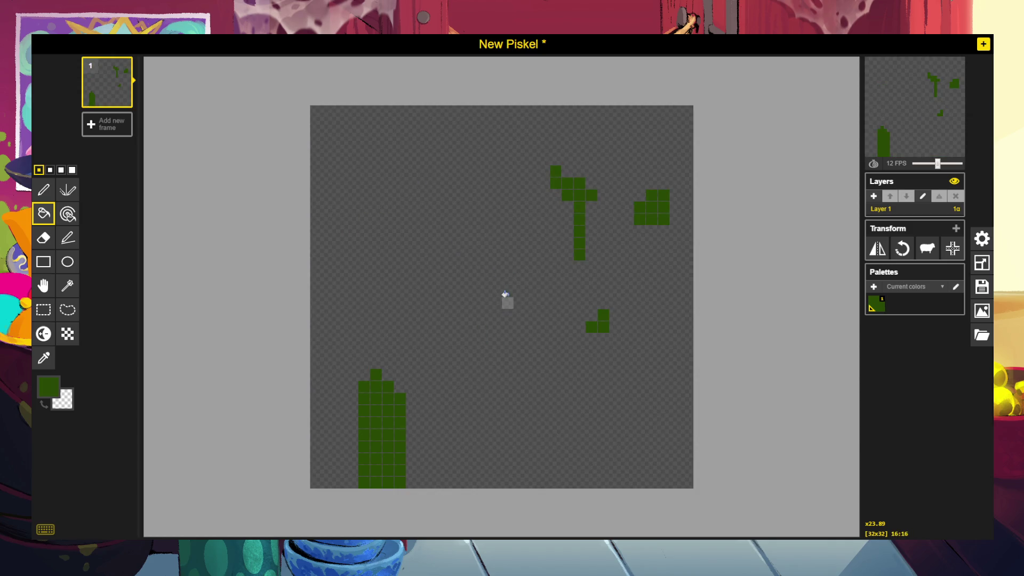
{"action": "right_click", "coordinate": [576, 193]}
{"action": "right_click", "coordinate": [648, 204]}
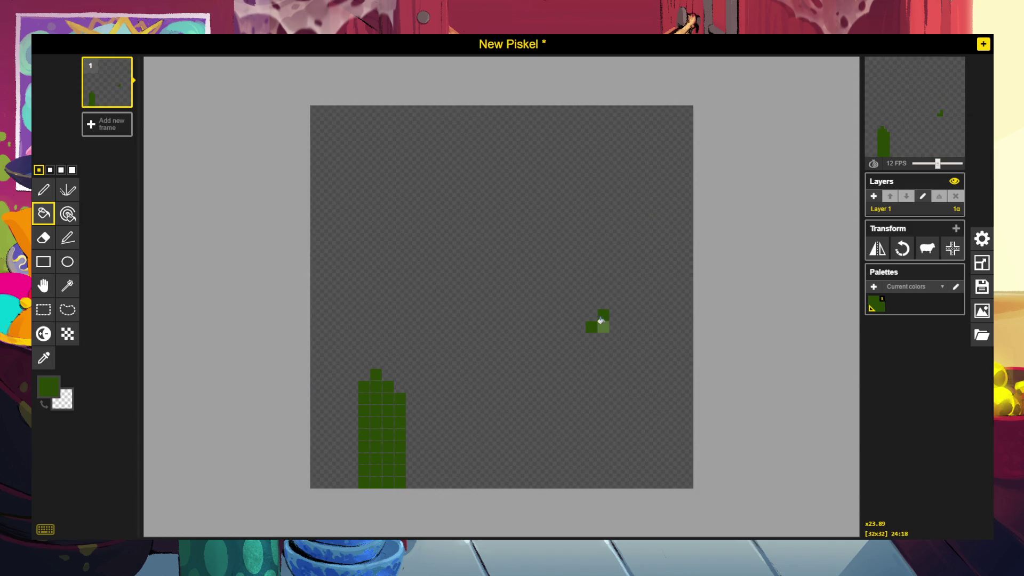
{"action": "right_click", "coordinate": [599, 320]}
{"action": "right_click", "coordinate": [368, 425]}
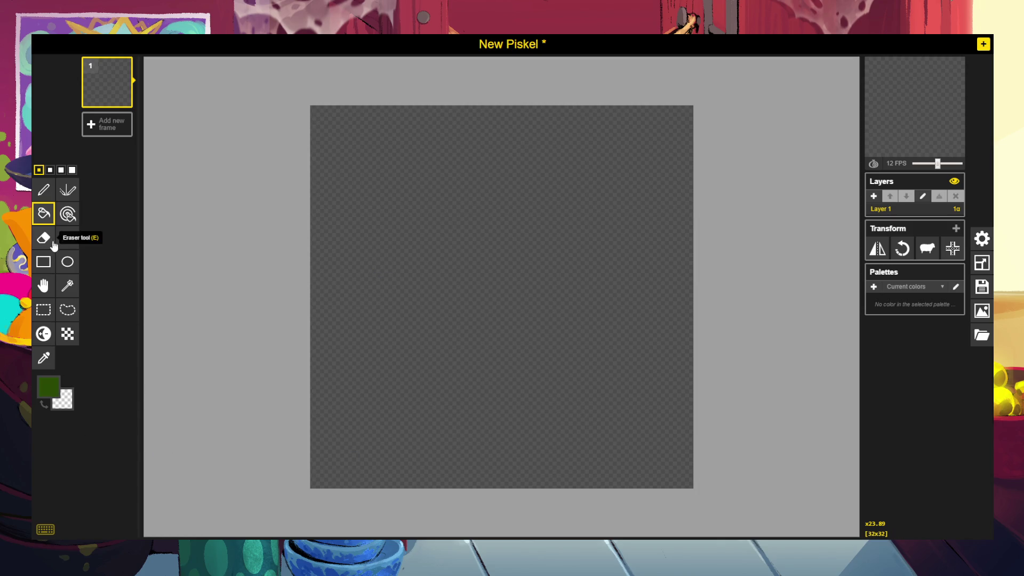
Undo a stray left-edge column, then draw tall grass blades along the bottom left.
{"action": "left_click", "coordinate": [44, 190]}
{"action": "mouse_move", "coordinate": [320, 477]}
{"action": "left_mouse_down"}
{"action": "mouse_move", "coordinate": [324, 373]}
{"action": "mouse_move", "coordinate": [326, 427]}
{"action": "left_mouse_up"}
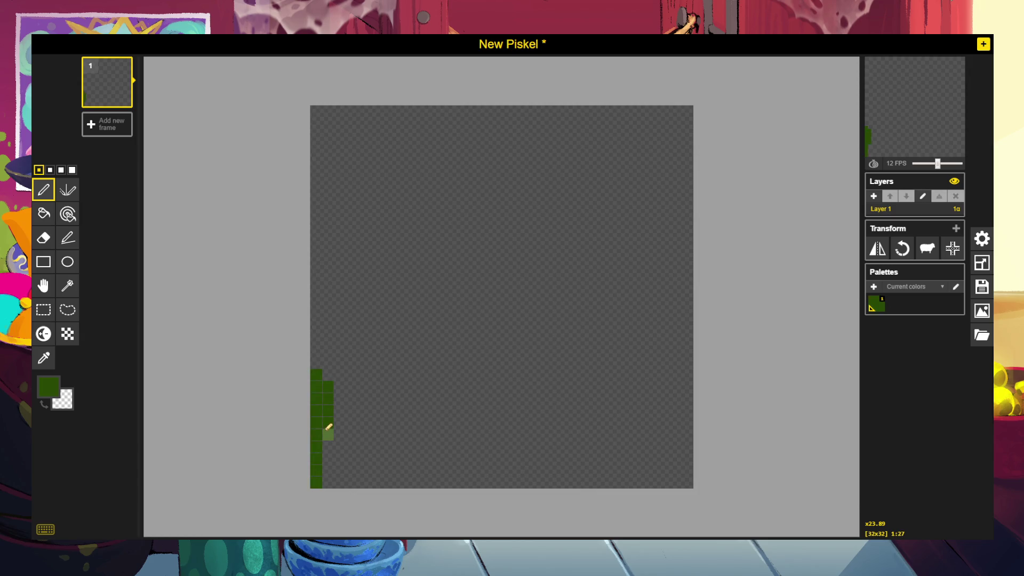
{"action": "key", "text": "ctrl+z"}
{"action": "key", "text": "ctrl+z"}
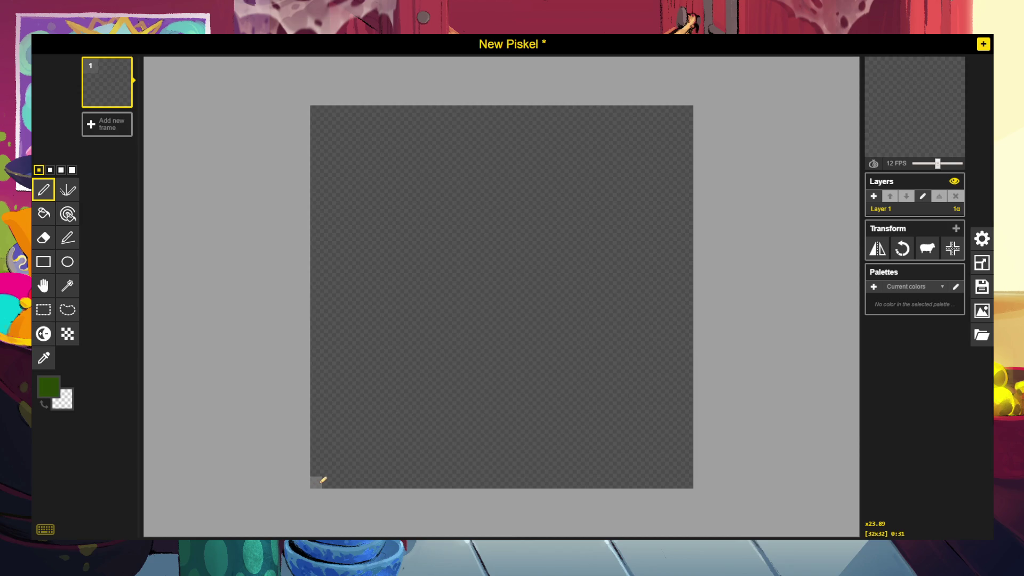
{"action": "mouse_move", "coordinate": [322, 480]}
{"action": "left_mouse_down"}
{"action": "mouse_move", "coordinate": [349, 381]}
{"action": "mouse_move", "coordinate": [344, 351]}
{"action": "mouse_move", "coordinate": [354, 423]}
{"action": "mouse_move", "coordinate": [338, 475]}
{"action": "mouse_move", "coordinate": [349, 466]}
{"action": "mouse_move", "coordinate": [391, 475]}
{"action": "mouse_move", "coordinate": [413, 383]}
{"action": "mouse_move", "coordinate": [413, 327]}
{"action": "mouse_move", "coordinate": [412, 440]}
{"action": "mouse_move", "coordinate": [404, 388]}
{"action": "mouse_move", "coordinate": [398, 400]}
{"action": "mouse_move", "coordinate": [411, 479]}
{"action": "left_mouse_up"}
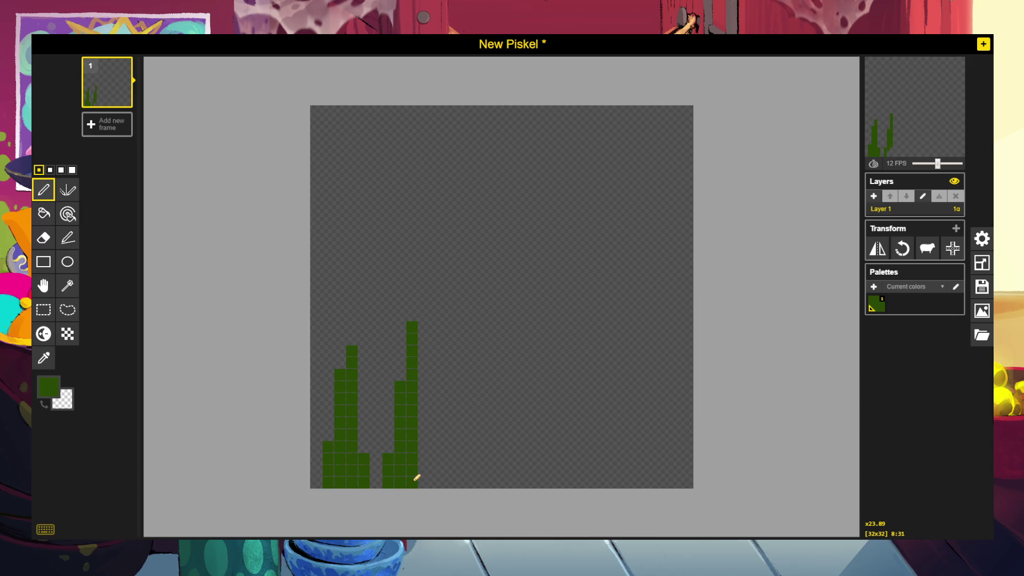
{"action": "mouse_move", "coordinate": [425, 420]}
{"action": "left_mouse_down"}
{"action": "mouse_move", "coordinate": [427, 476]}
{"action": "mouse_move", "coordinate": [471, 480]}
{"action": "left_mouse_up"}
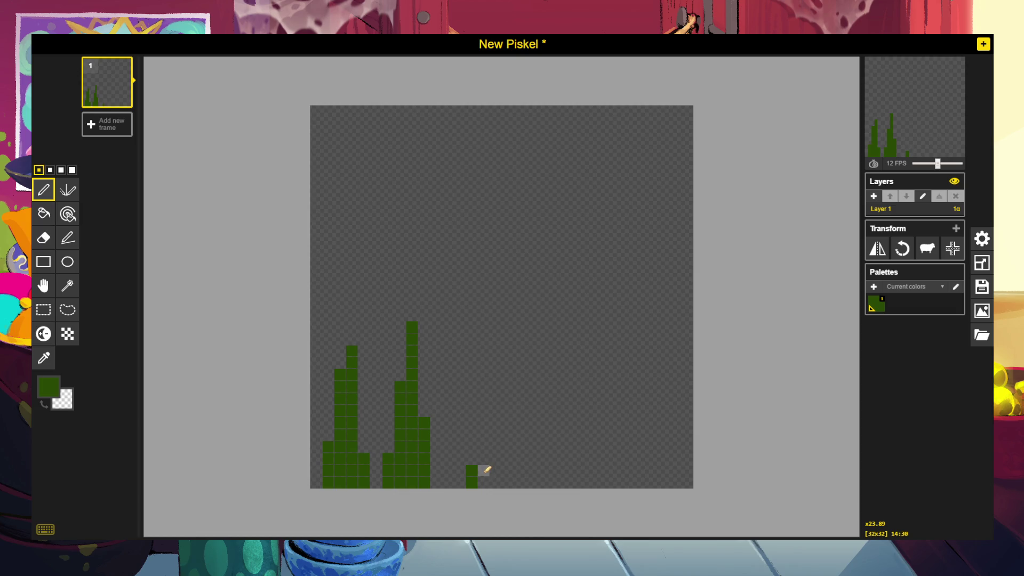
Add a short middle blade, a lower-right blade with strays erased, and a curling right-edge blade.
{"action": "left_click", "coordinate": [533, 483]}
{"action": "left_click_drag", "start_coordinate": [536, 453], "coordinate": [546, 482]}
{"action": "left_click_drag", "start_coordinate": [613, 483], "coordinate": [614, 421]}
{"action": "left_click", "coordinate": [605, 481]}
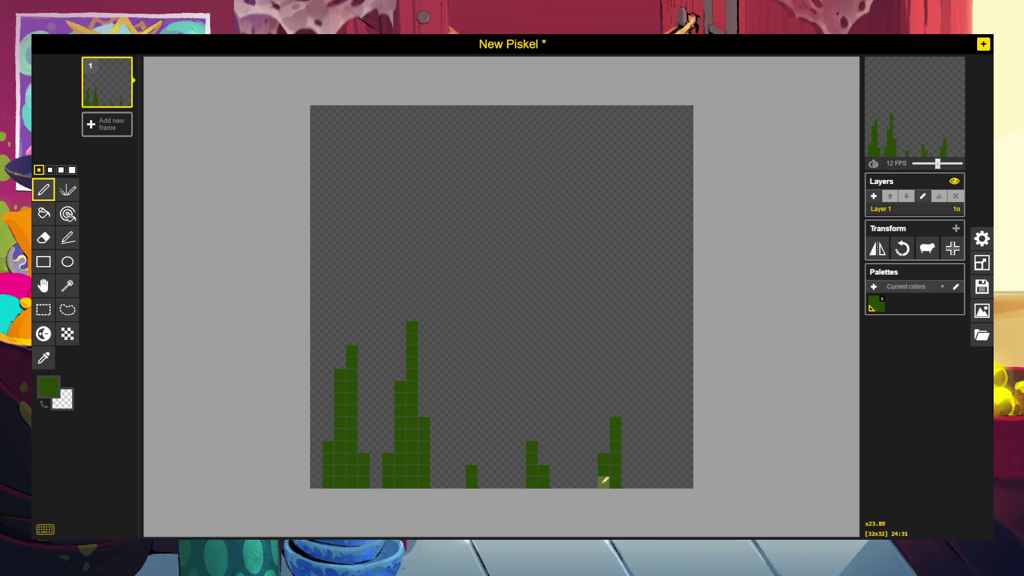
{"action": "left_click", "coordinate": [592, 481]}
{"action": "left_click", "coordinate": [593, 471]}
{"action": "right_click", "coordinate": [591, 472]}
{"action": "right_click", "coordinate": [591, 483]}
{"action": "mouse_move", "coordinate": [665, 482]}
{"action": "left_mouse_down"}
{"action": "mouse_move", "coordinate": [642, 372]}
{"action": "mouse_move", "coordinate": [661, 444]}
{"action": "mouse_move", "coordinate": [652, 484]}
{"action": "left_mouse_up"}
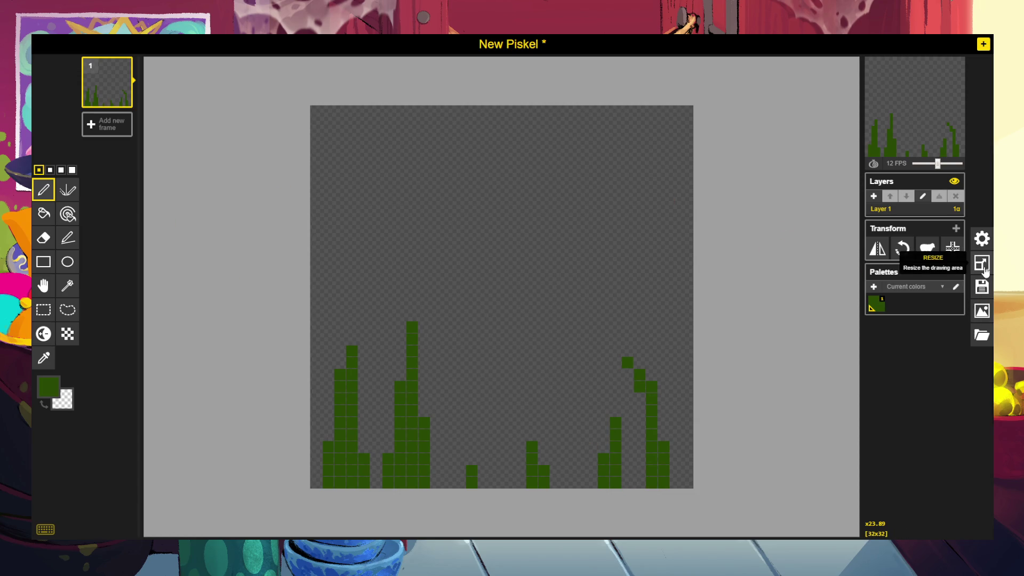
Rename the sprite title to grasstop1 in the save options.
{"action": "left_click", "coordinate": [980, 293]}
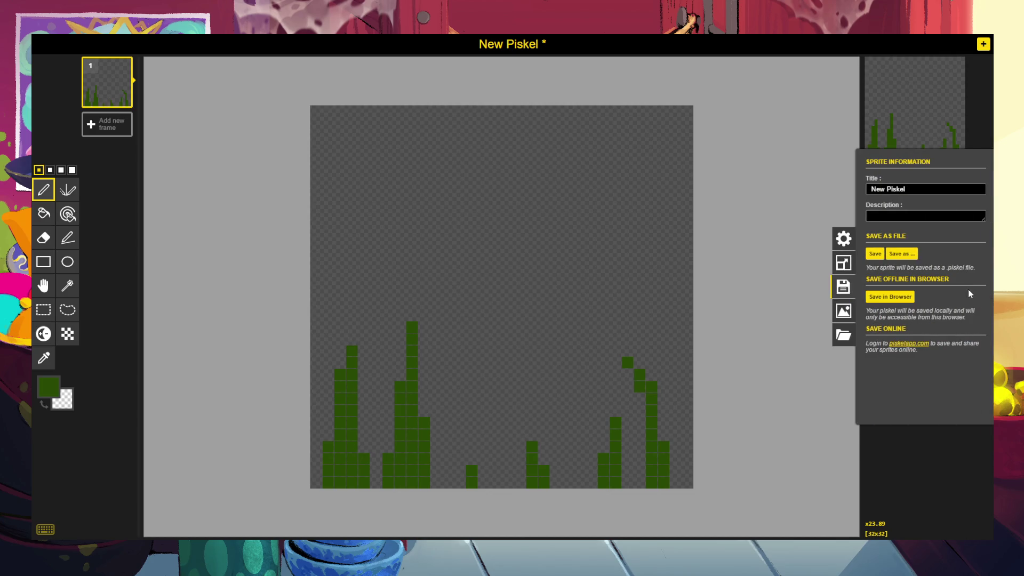
{"action": "left_click", "coordinate": [916, 188]}
{"action": "key", "text": "ctrl+a"}
{"action": "type", "text": "grass"}
{"action": "type", "text": "top"}
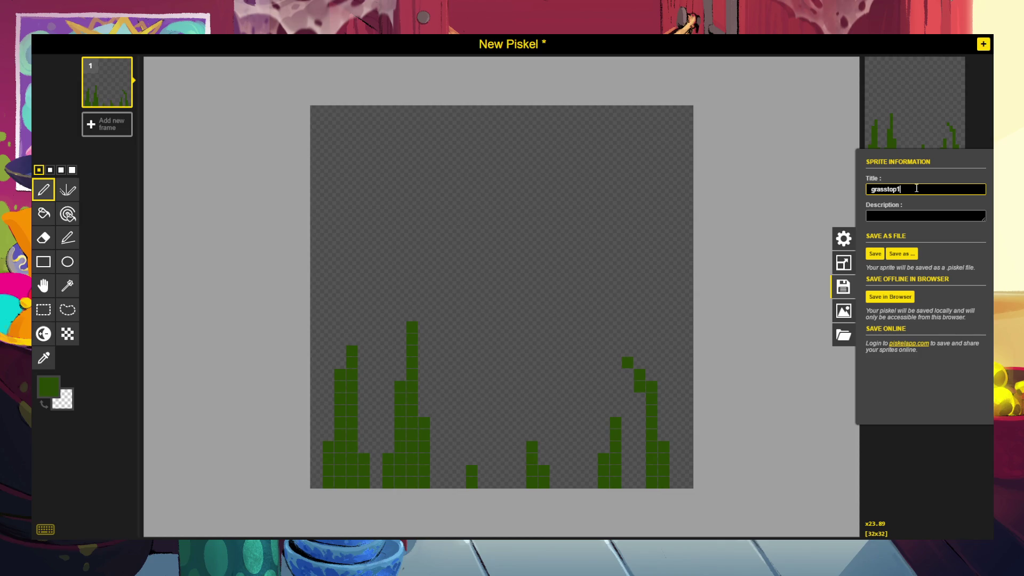
{"action": "left_click", "coordinate": [893, 257]}
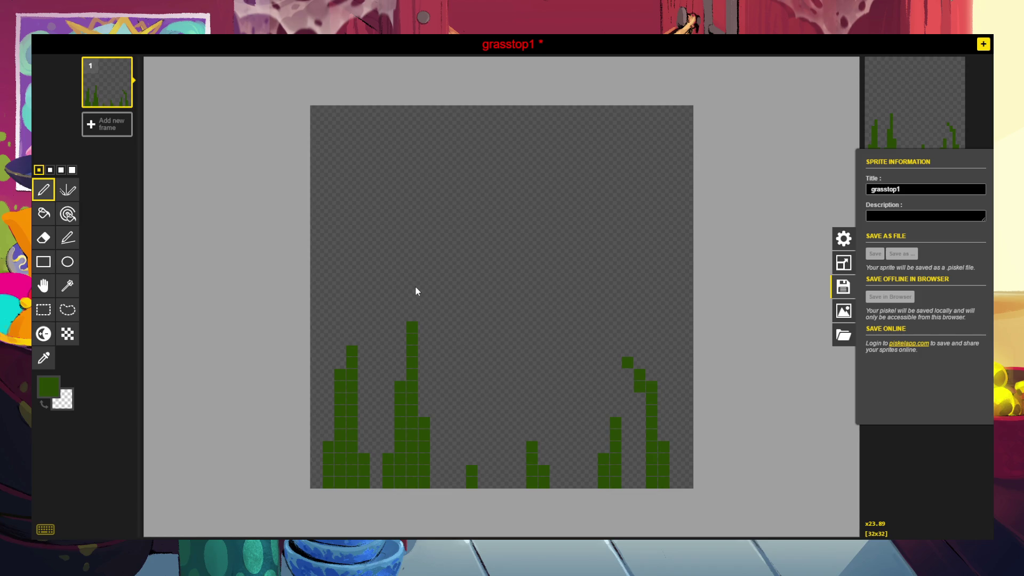
Save grasstop1 with Ctrl+S, retrying from the save options, before bringing up the export options.
{"action": "key", "text": "ctrl+s"}
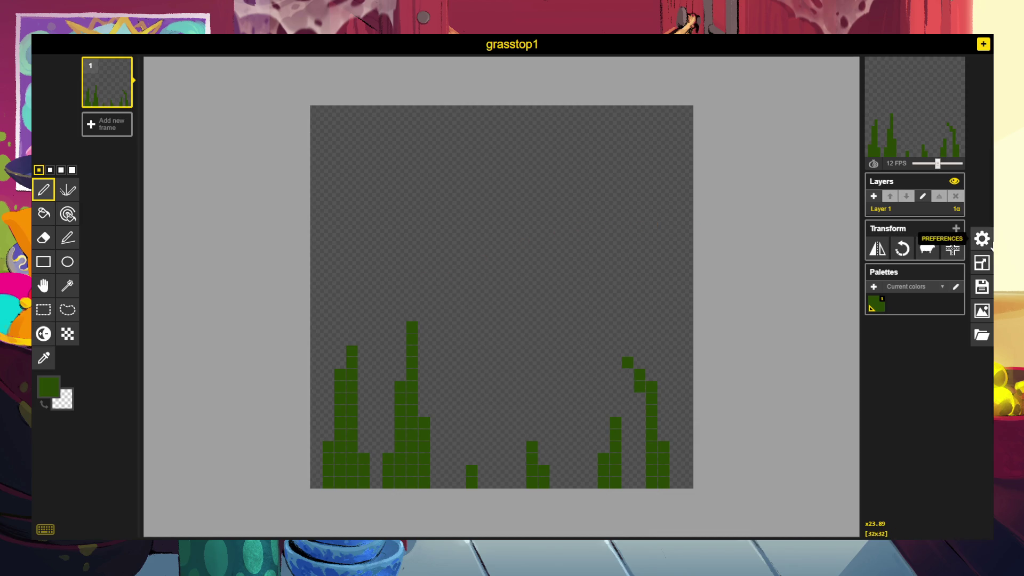
{"action": "left_click", "coordinate": [980, 242]}
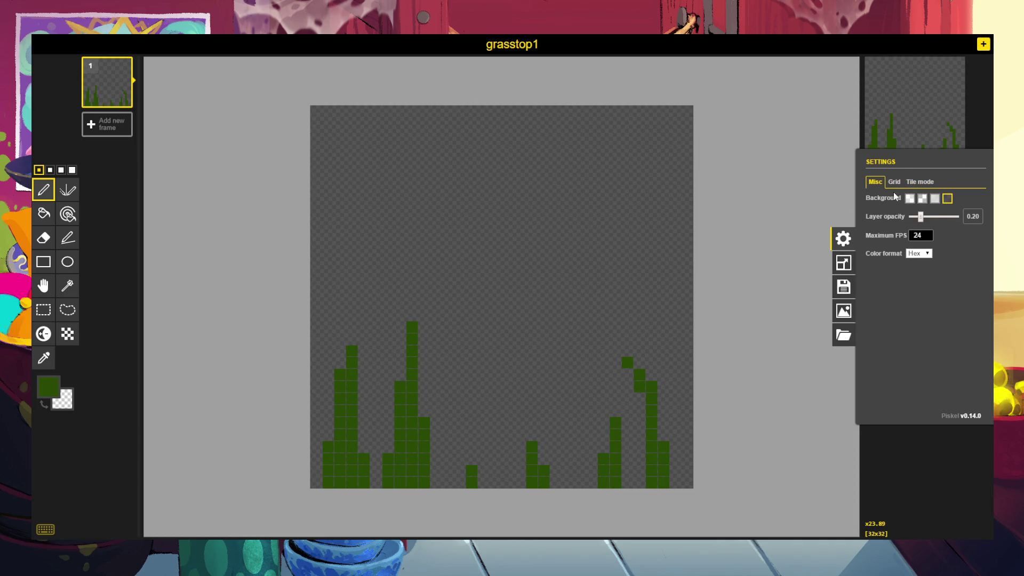
{"action": "left_click", "coordinate": [843, 291]}
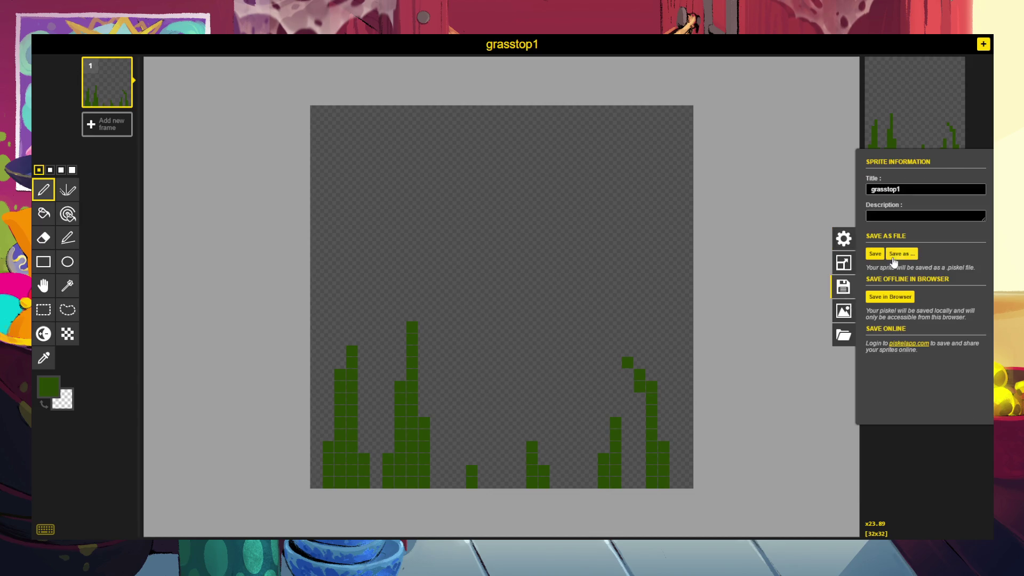
{"action": "key", "text": "ctrl+s"}
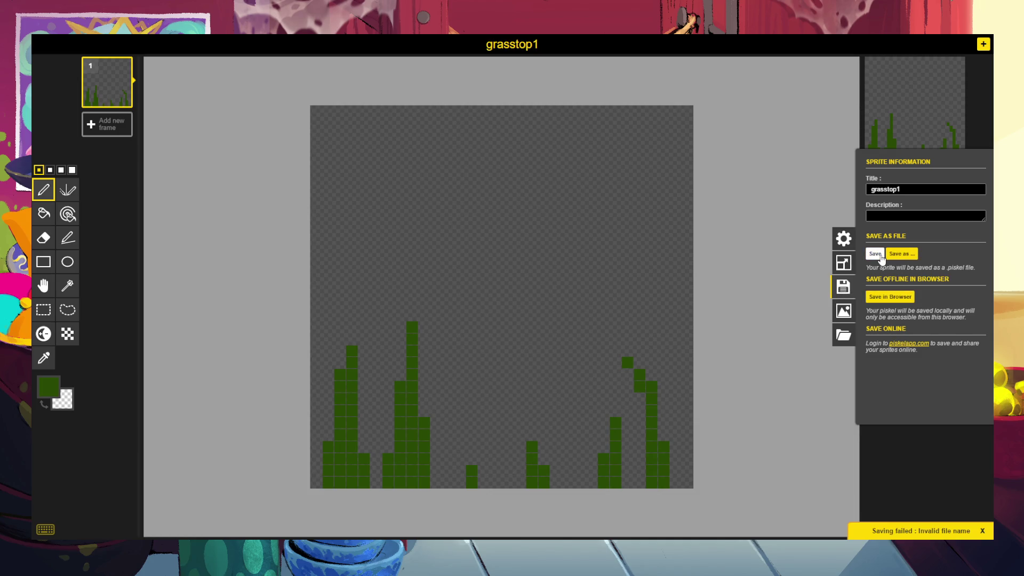
{"action": "left_click", "coordinate": [846, 317]}
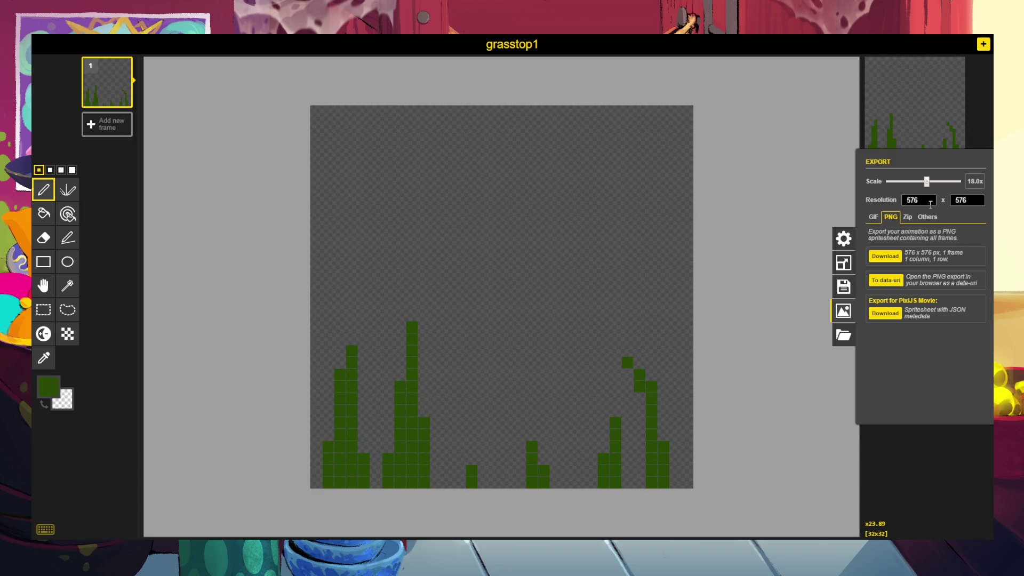
Set the export scale to 18x (576×576) and download the sprite as a PNG.
{"action": "left_click_drag", "start_coordinate": [926, 182], "coordinate": [991, 194]}
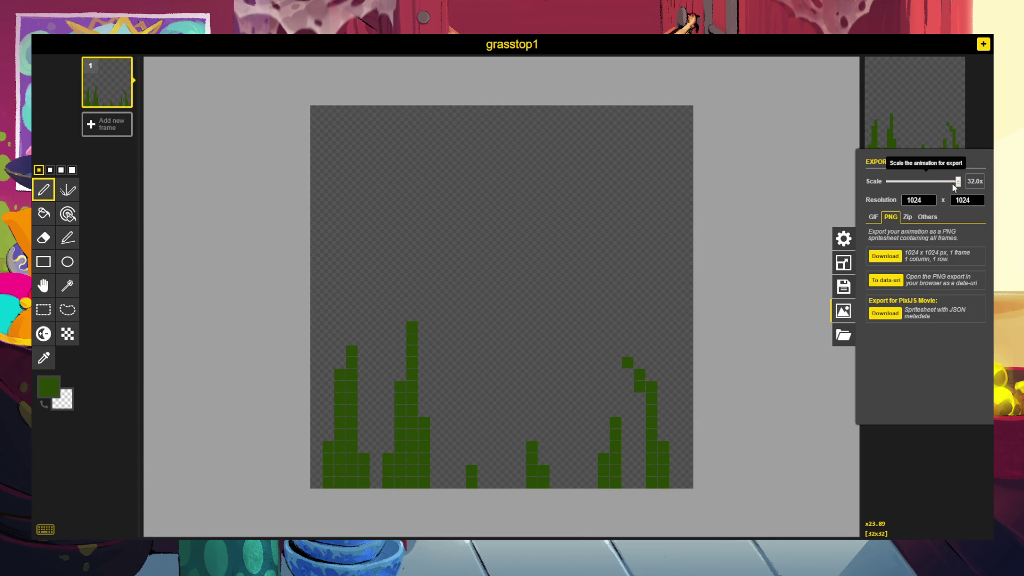
{"action": "left_click_drag", "start_coordinate": [959, 183], "coordinate": [925, 182]}
{"action": "left_click", "coordinate": [926, 183]}
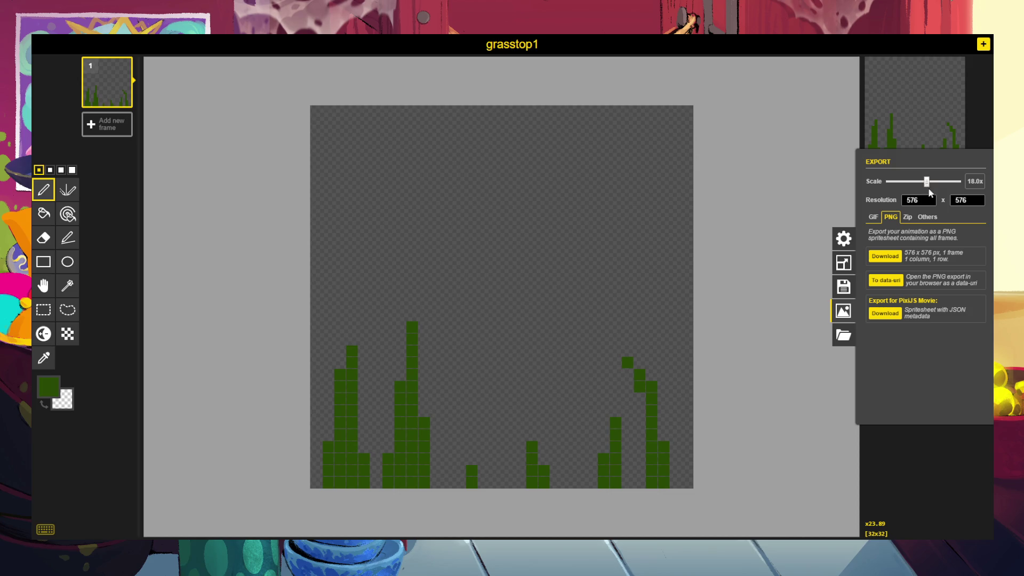
{"action": "left_click", "coordinate": [894, 257]}
Redraw the rightmost blade straight up and grow the small tuft into a taller two-column stalk.
{"action": "right_click", "coordinate": [639, 386]}
{"action": "right_click", "coordinate": [628, 363]}
{"action": "right_click", "coordinate": [639, 375]}
{"action": "left_click_drag", "start_coordinate": [661, 373], "coordinate": [665, 348]}
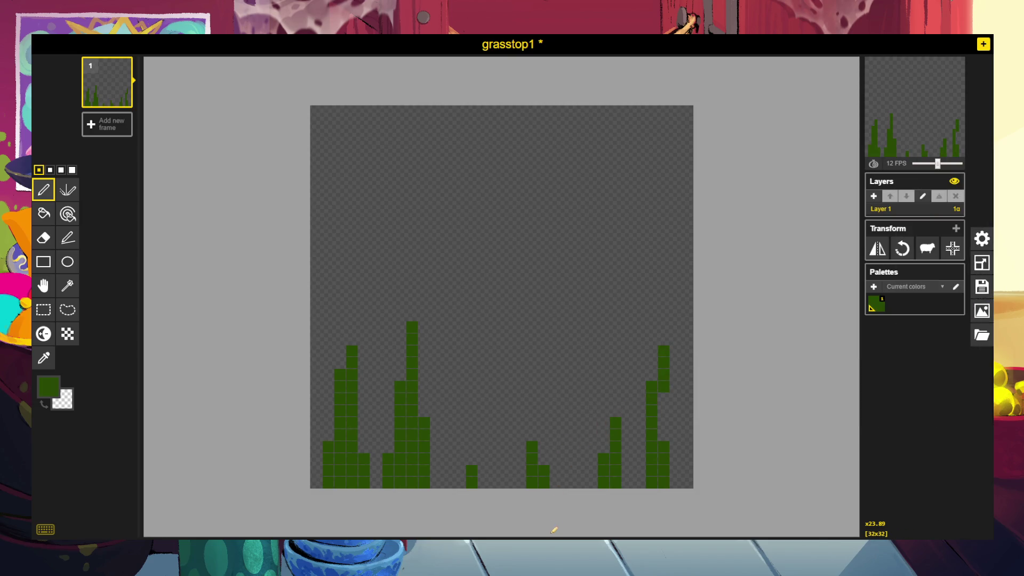
{"action": "right_click", "coordinate": [533, 448]}
{"action": "right_click", "coordinate": [531, 469]}
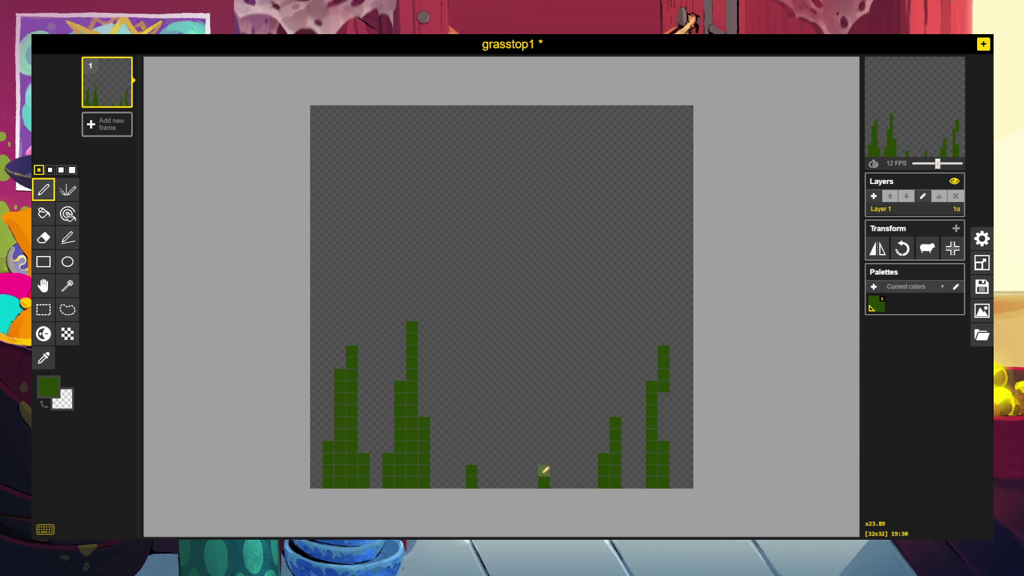
{"action": "left_click_drag", "start_coordinate": [544, 480], "coordinate": [556, 398]}
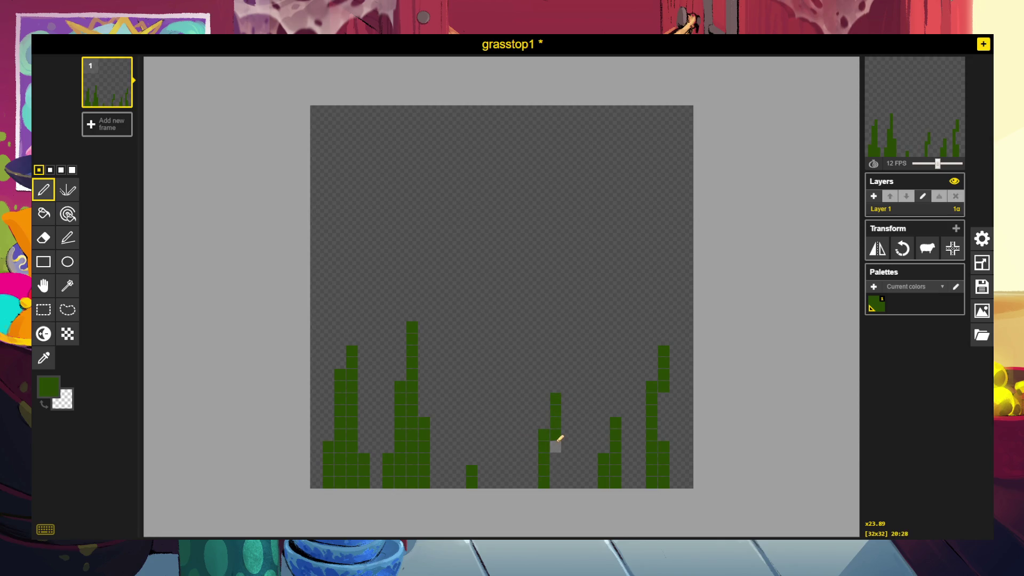
{"action": "left_click_drag", "start_coordinate": [555, 442], "coordinate": [558, 482]}
Shorten the left-middle stalk and draw new zig-zag and tall middle grass blades.
{"action": "left_click_drag", "start_coordinate": [400, 397], "coordinate": [411, 304]}
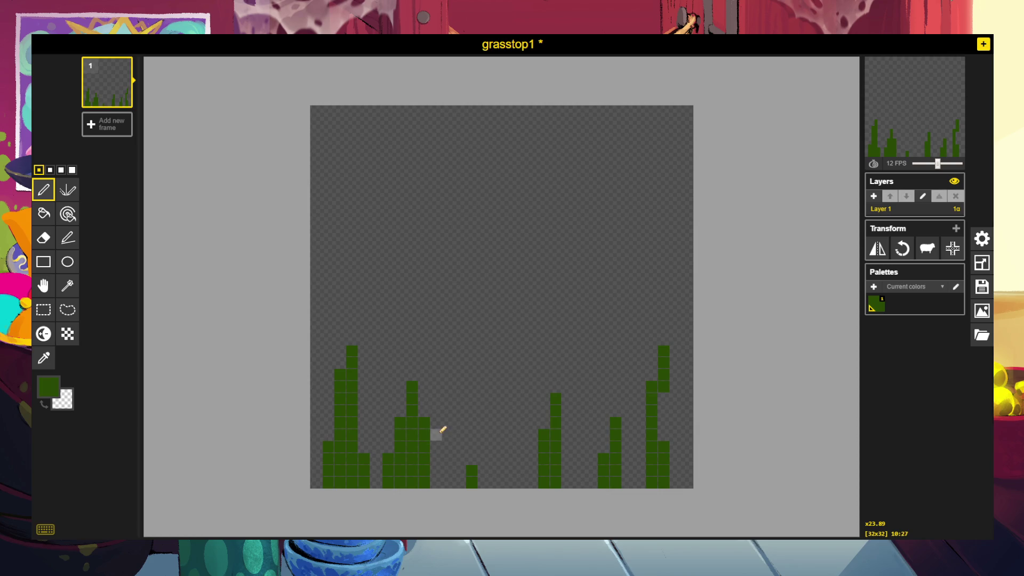
{"action": "mouse_move", "coordinate": [387, 470]}
{"action": "left_mouse_down"}
{"action": "mouse_move", "coordinate": [393, 480]}
{"action": "mouse_move", "coordinate": [402, 406]}
{"action": "mouse_move", "coordinate": [404, 485]}
{"action": "left_mouse_up"}
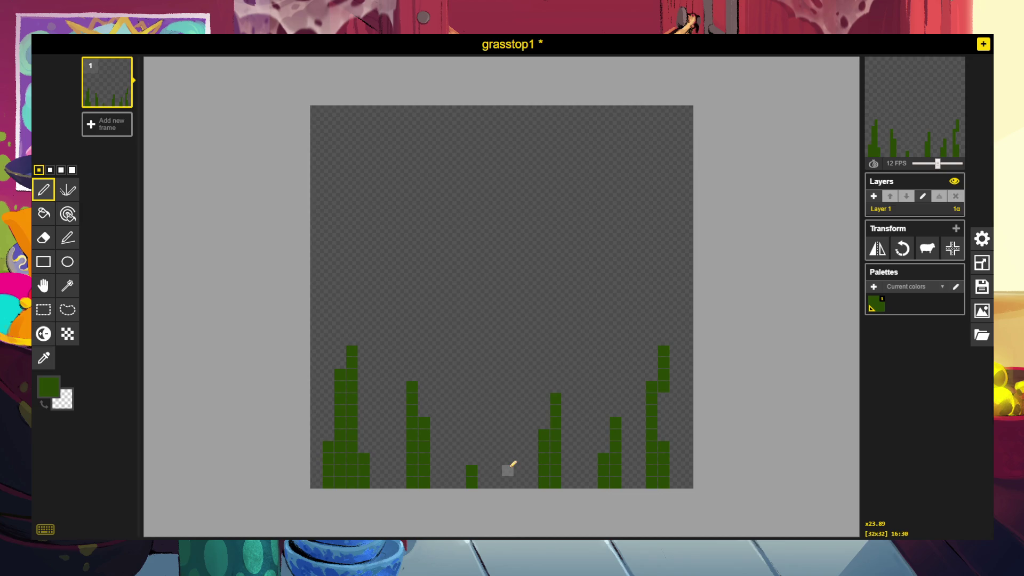
{"action": "left_click_drag", "start_coordinate": [507, 481], "coordinate": [507, 460]}
{"action": "mouse_move", "coordinate": [507, 478]}
{"action": "left_mouse_down"}
{"action": "mouse_move", "coordinate": [498, 480]}
{"action": "mouse_move", "coordinate": [498, 407]}
{"action": "mouse_move", "coordinate": [472, 337]}
{"action": "left_mouse_up"}
{"action": "mouse_move", "coordinate": [499, 412]}
{"action": "left_mouse_down"}
{"action": "mouse_move", "coordinate": [507, 418]}
{"action": "mouse_move", "coordinate": [521, 288]}
{"action": "mouse_move", "coordinate": [521, 347]}
{"action": "left_mouse_up"}
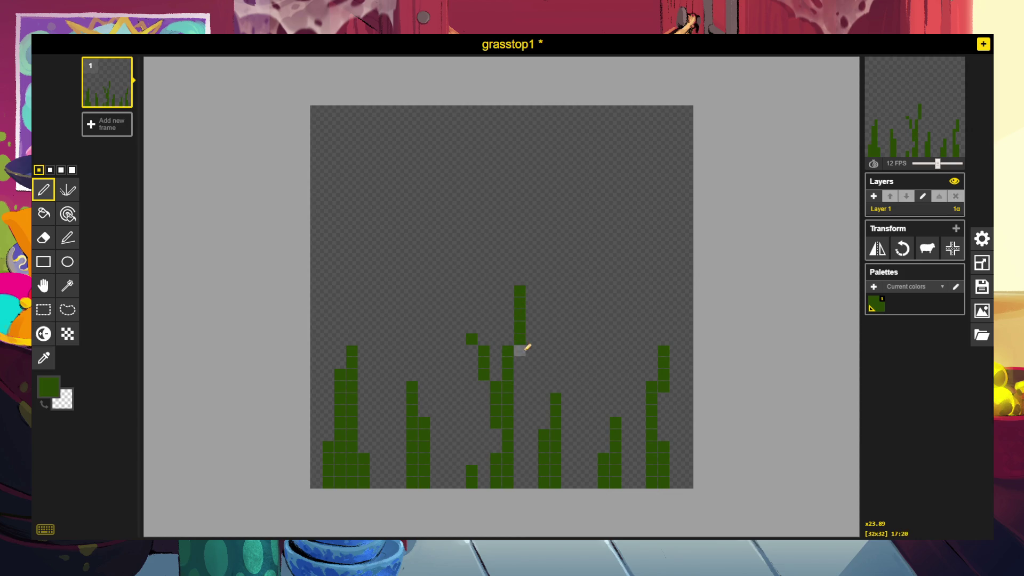
{"action": "left_click", "coordinate": [486, 385]}
{"action": "left_click_drag", "start_coordinate": [496, 448], "coordinate": [491, 429]}
Lengthen several blades and add a leaning blade tip rising high on the left.
{"action": "left_click", "coordinate": [471, 326]}
{"action": "left_click", "coordinate": [472, 350]}
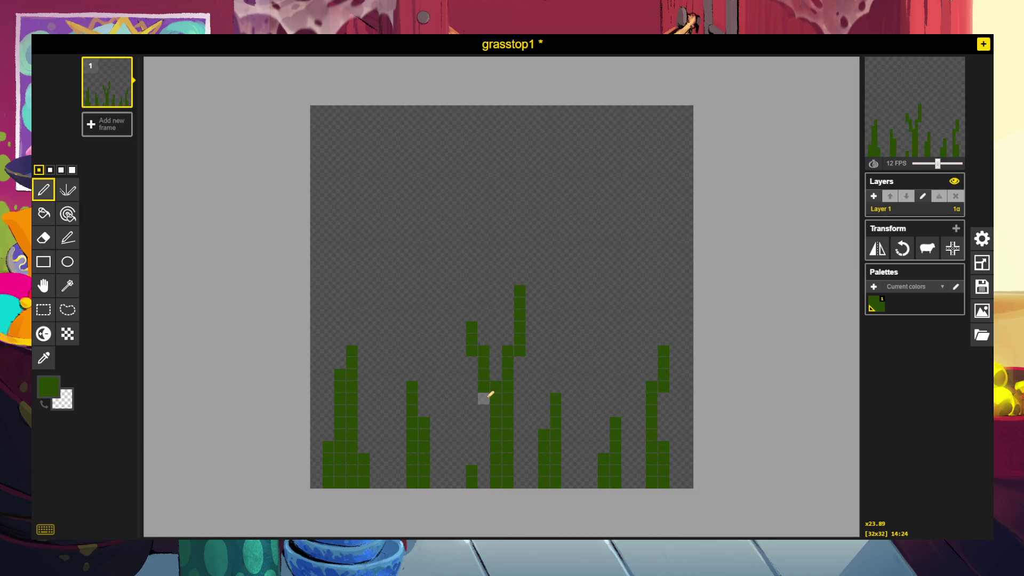
{"action": "left_click_drag", "start_coordinate": [484, 398], "coordinate": [488, 410]}
{"action": "mouse_move", "coordinate": [473, 457]}
{"action": "left_mouse_down"}
{"action": "mouse_move", "coordinate": [470, 448]}
{"action": "mouse_move", "coordinate": [457, 455]}
{"action": "mouse_move", "coordinate": [468, 483]}
{"action": "left_mouse_up"}
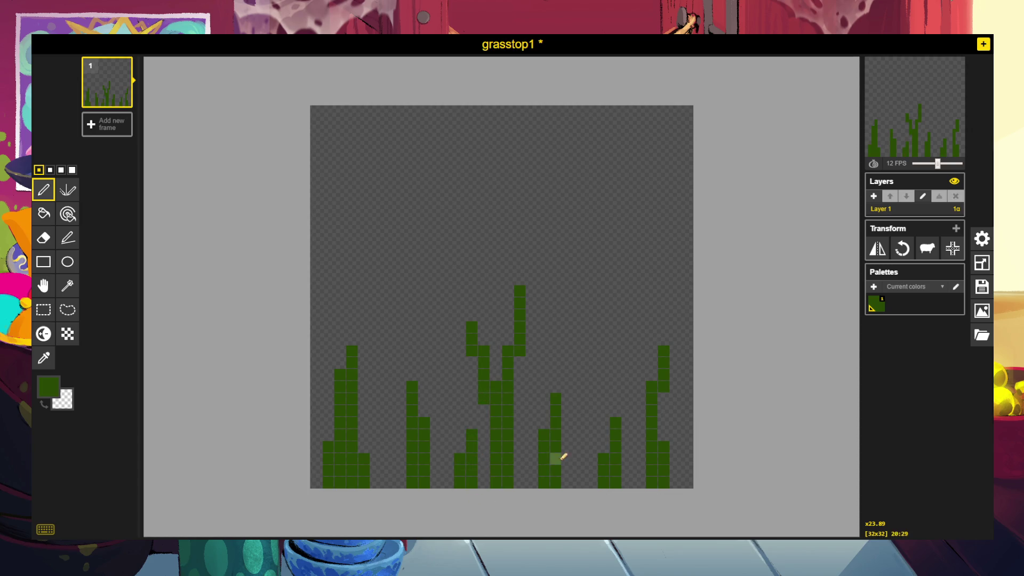
{"action": "left_click_drag", "start_coordinate": [417, 377], "coordinate": [414, 330]}
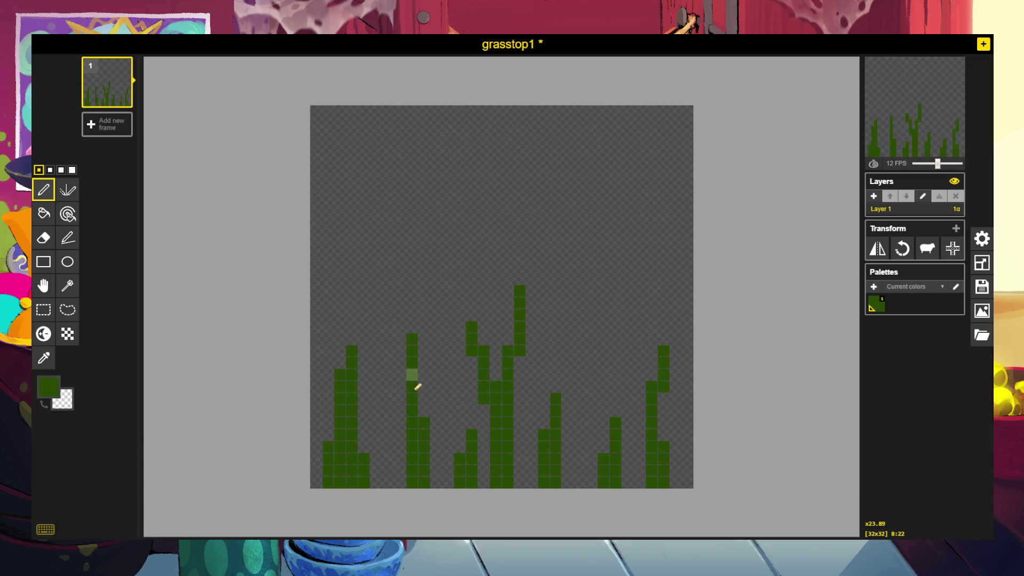
{"action": "left_click_drag", "start_coordinate": [400, 409], "coordinate": [400, 484]}
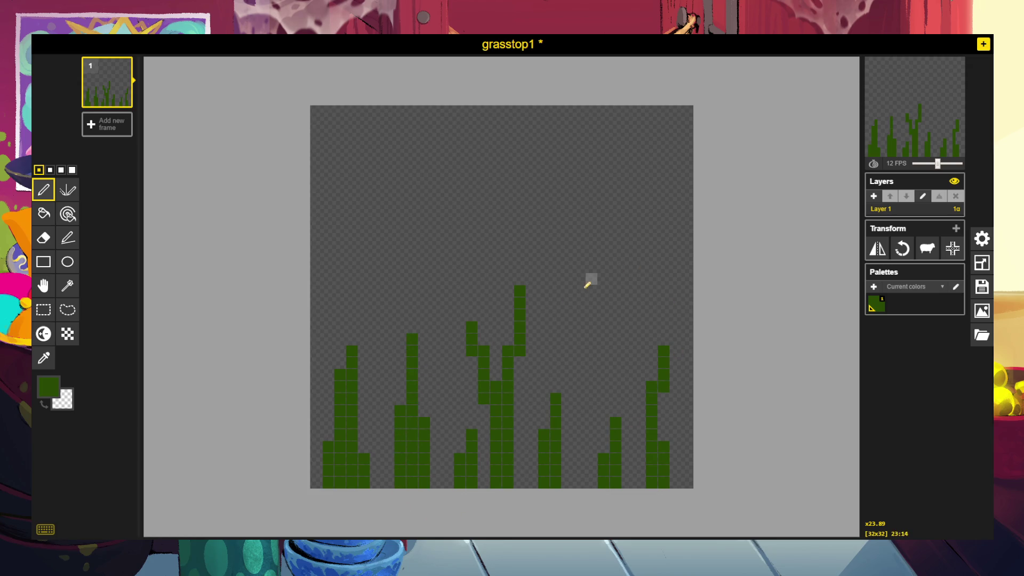
{"action": "left_click_drag", "start_coordinate": [424, 367], "coordinate": [449, 289]}
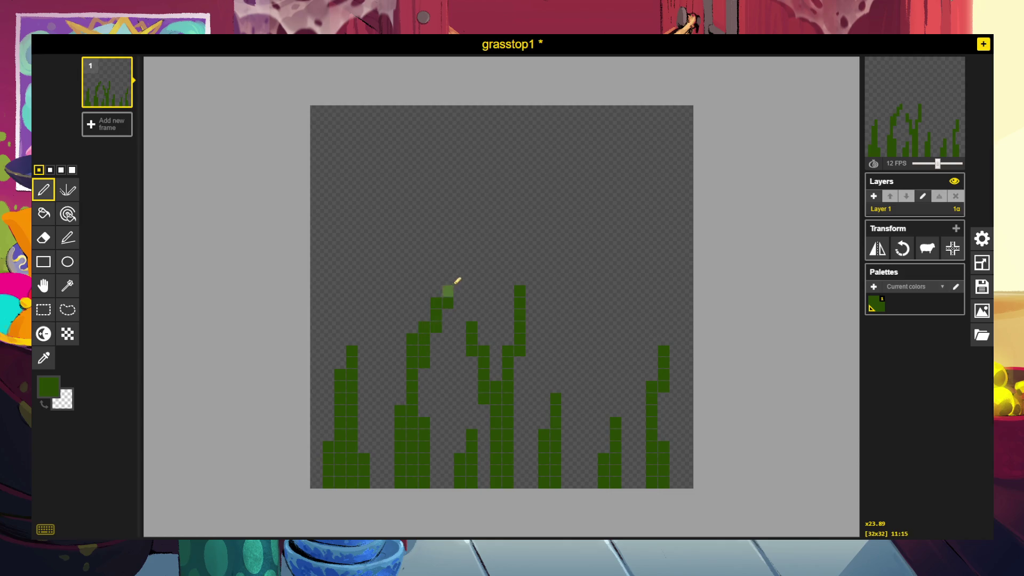
{"action": "left_click_drag", "start_coordinate": [429, 375], "coordinate": [424, 414]}
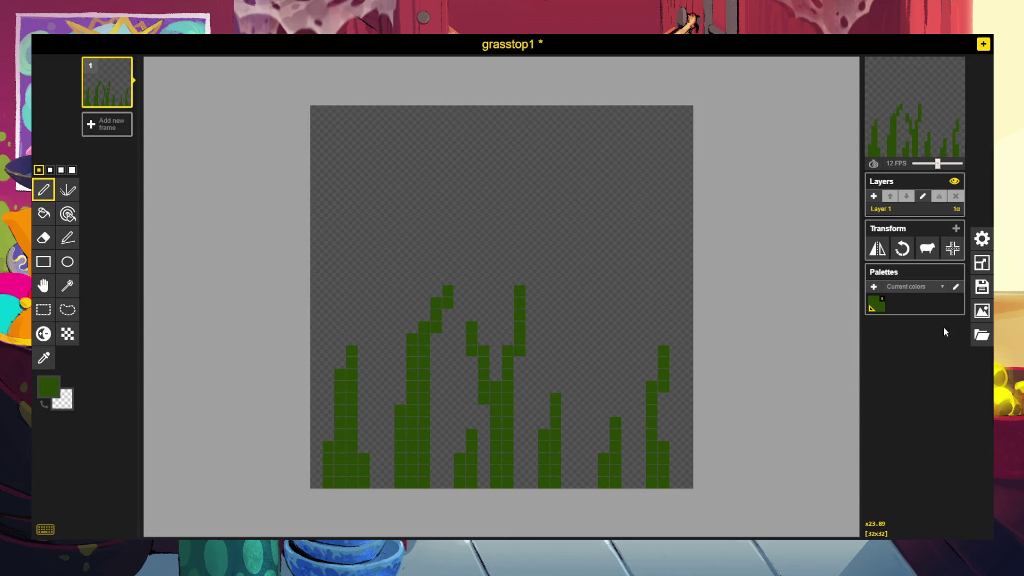
With export options showing, undo every grass stroke until the 32x32 frame is empty.
{"action": "left_click", "coordinate": [982, 311]}
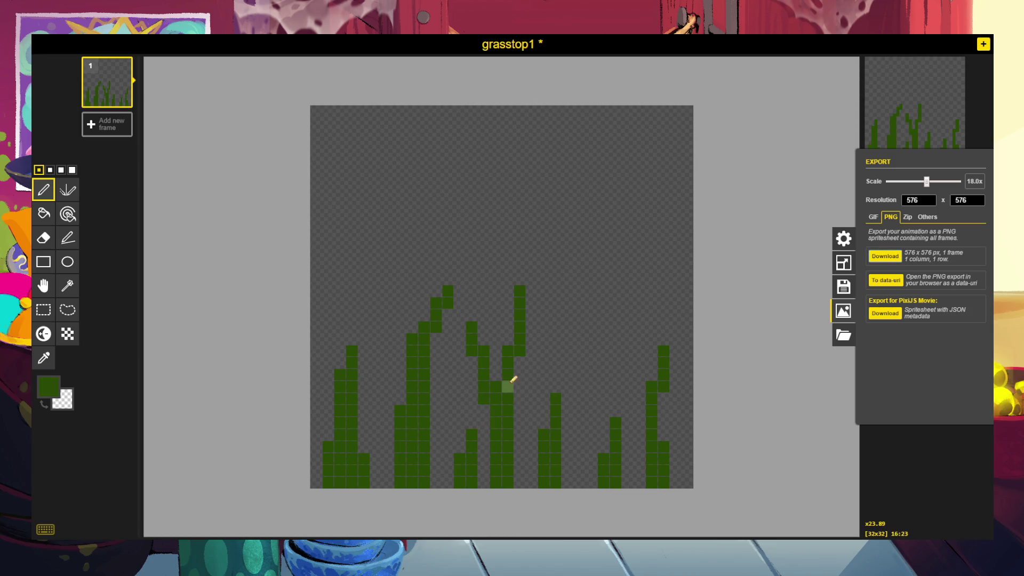
{"action": "key", "text": "ctrl+z"}
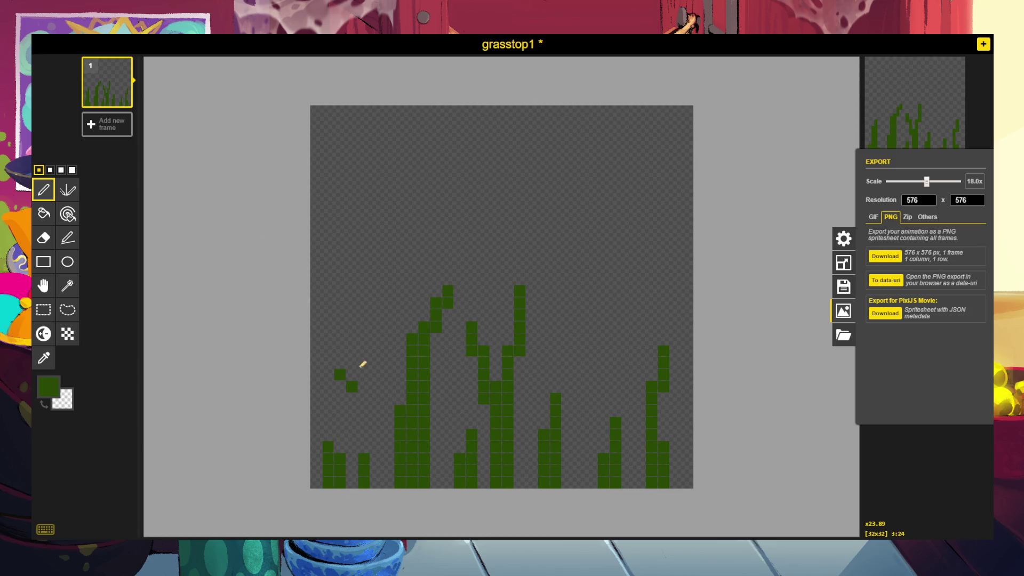
{"action": "key", "text": "ctrl+z"}
{"action": "key", "text": "ctrl+z"}
{"action": "key", "text": "ctrl+z"}
{"action": "key", "text": "ctrl+z"}
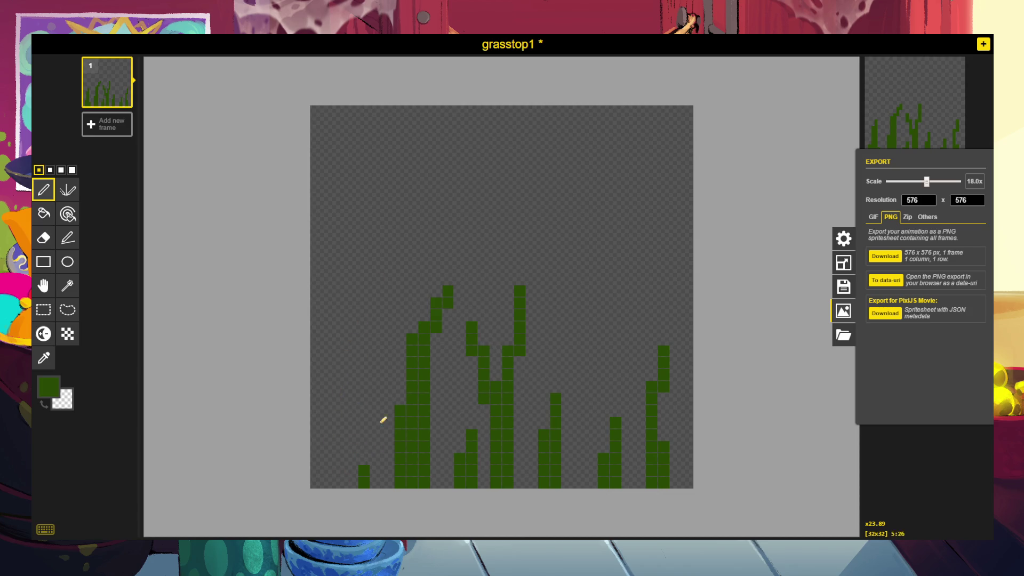
{"action": "key", "text": "ctrl+z"}
{"action": "key", "text": "ctrl+z"}
{"action": "key", "text": "ctrl+z"}
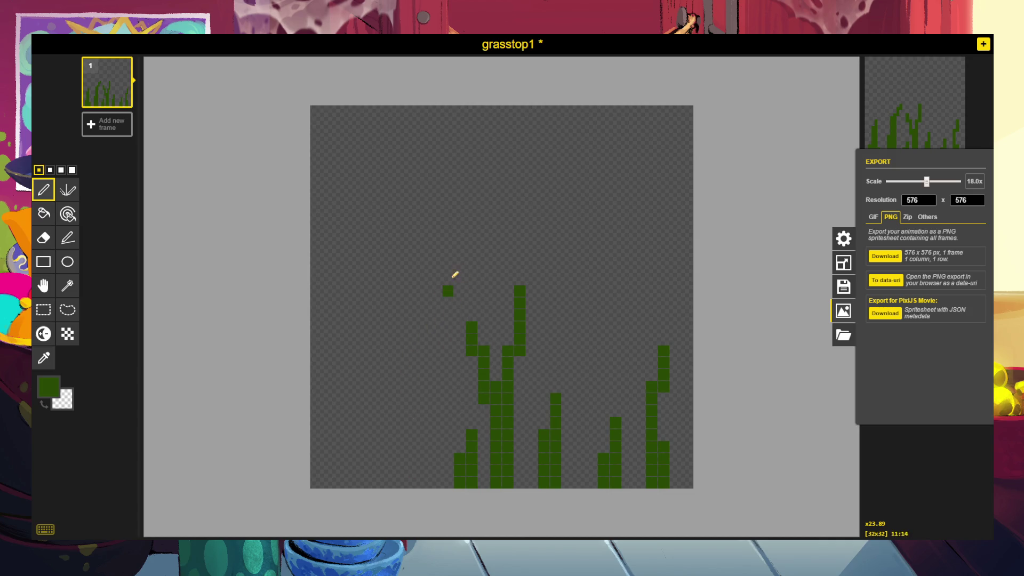
{"action": "key", "text": "ctrl+z"}
{"action": "key", "text": "ctrl+z"}
{"action": "key", "text": "ctrl+z"}
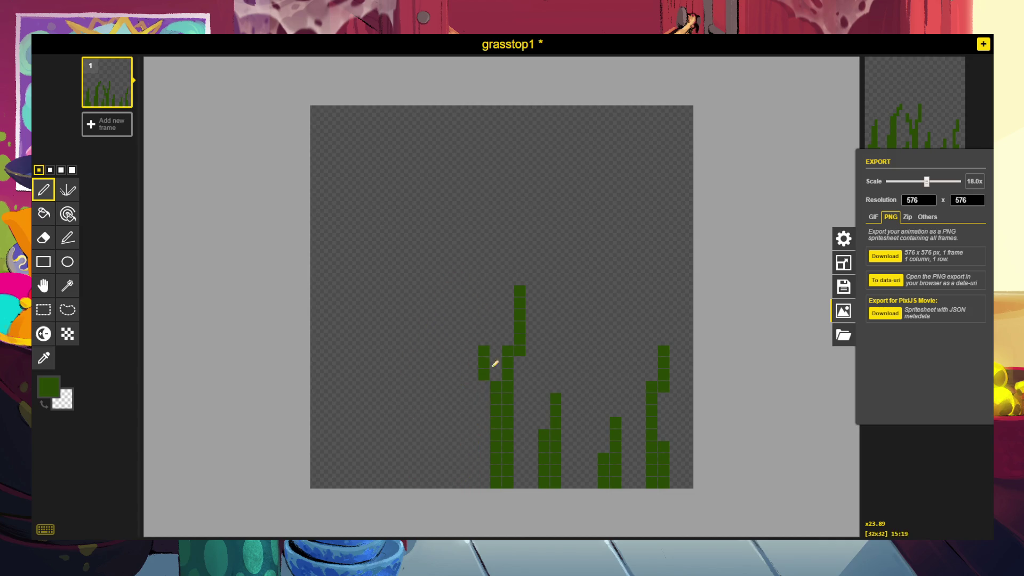
{"action": "key", "text": "ctrl+z"}
{"action": "key", "text": "ctrl+z"}
{"action": "key", "text": "ctrl+z"}
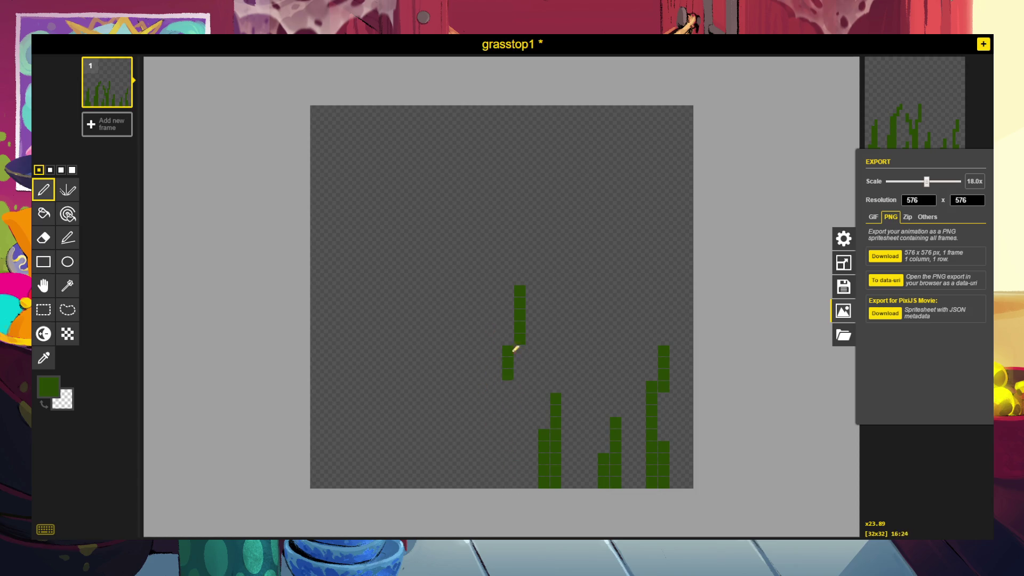
{"action": "key", "text": "ctrl+z"}
{"action": "key", "text": "ctrl+z"}
{"action": "key", "text": "ctrl+z"}
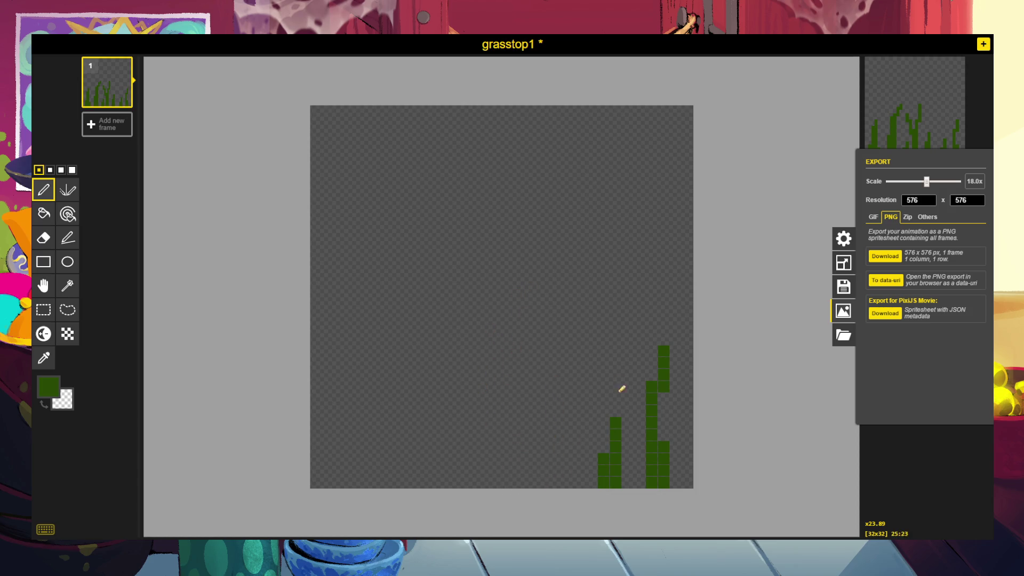
{"action": "key", "text": "ctrl+z"}
{"action": "key", "text": "ctrl+z"}
{"action": "key", "text": "ctrl+z"}
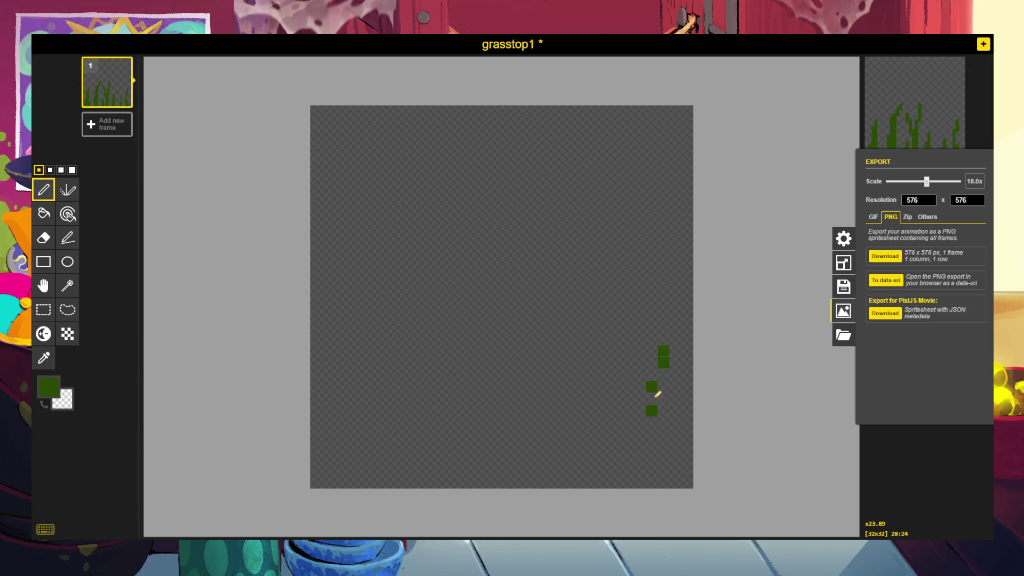
{"action": "key", "text": "ctrl+z"}
{"action": "key", "text": "ctrl+z"}
{"action": "key", "text": "ctrl+z"}
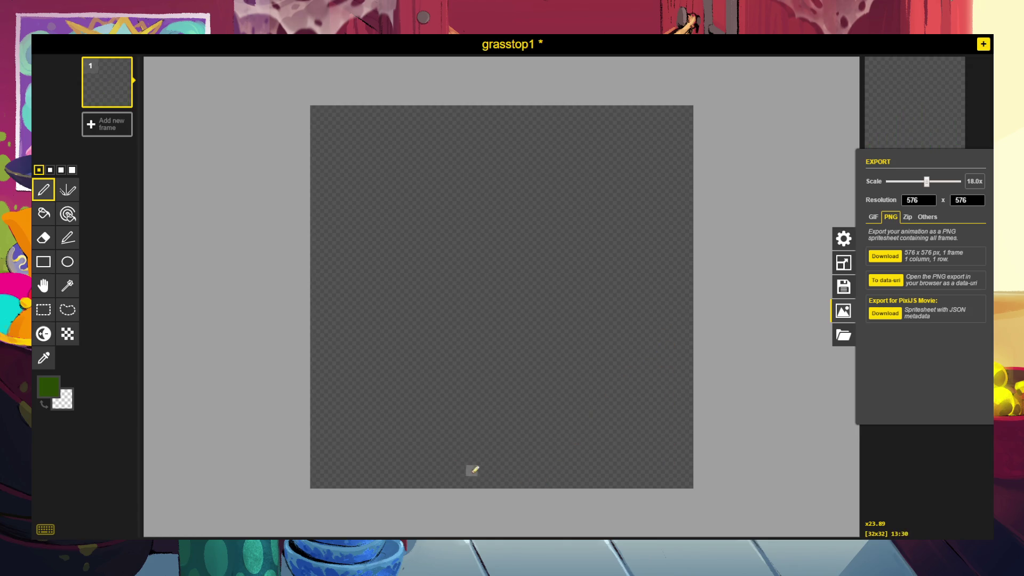
Draw two dark-green blades rising from the bottom centre in a V shape.
{"action": "mouse_move", "coordinate": [507, 485]}
{"action": "left_mouse_down"}
{"action": "mouse_move", "coordinate": [519, 411]}
{"action": "mouse_move", "coordinate": [558, 317]}
{"action": "left_mouse_up"}
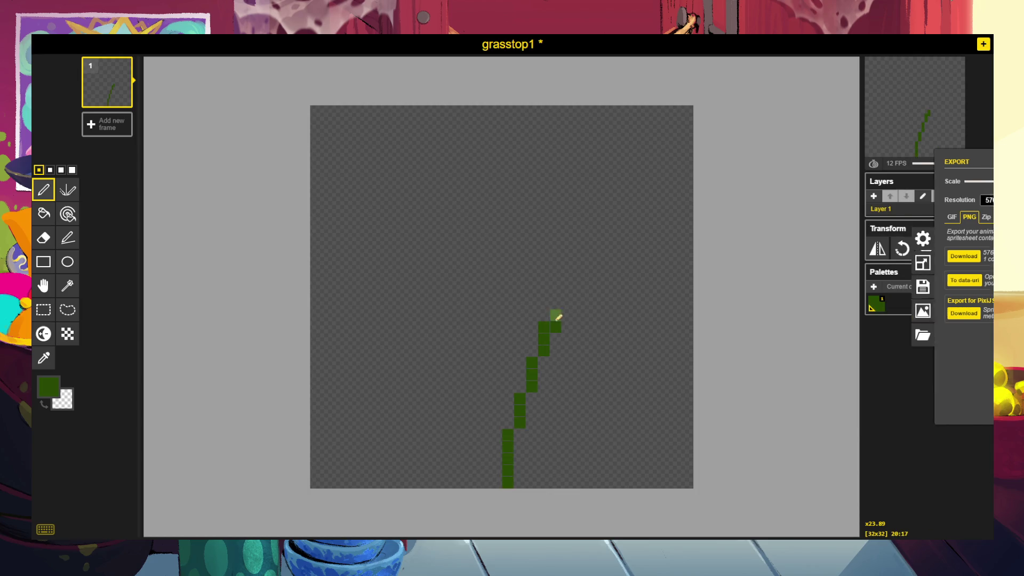
{"action": "left_click_drag", "start_coordinate": [532, 381], "coordinate": [521, 480]}
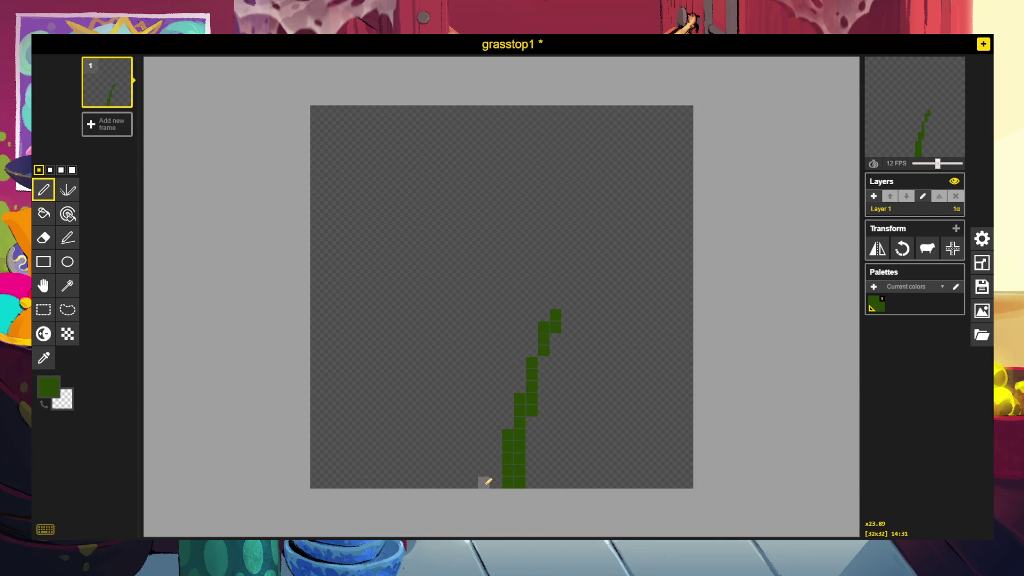
{"action": "mouse_move", "coordinate": [496, 482]}
{"action": "left_mouse_down"}
{"action": "mouse_move", "coordinate": [470, 336]}
{"action": "mouse_move", "coordinate": [459, 327]}
{"action": "left_mouse_up"}
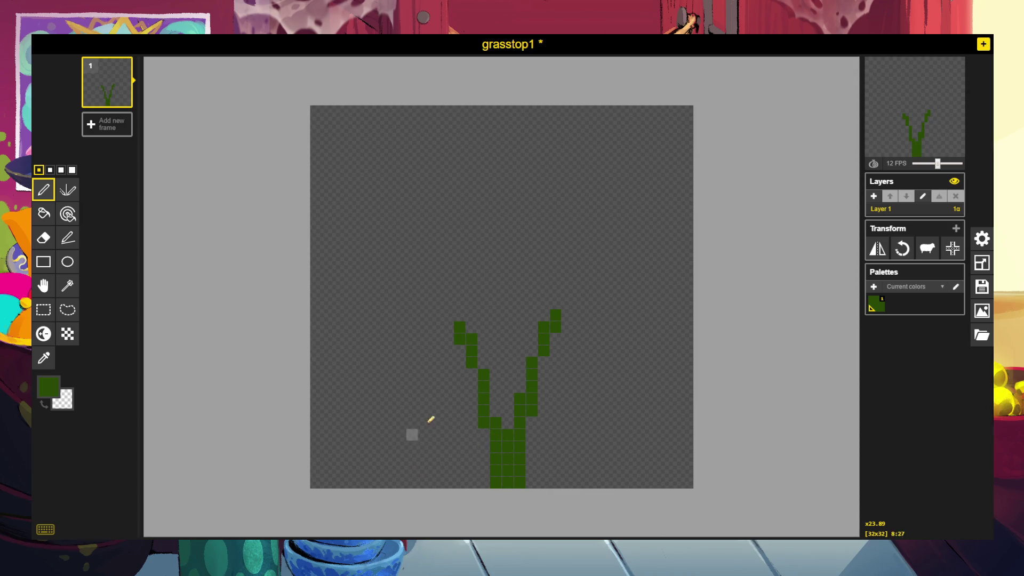
Make pale grey-green #9da792 the drawing colour, then draw and undo a test stroke.
{"action": "left_click", "coordinate": [48, 387]}
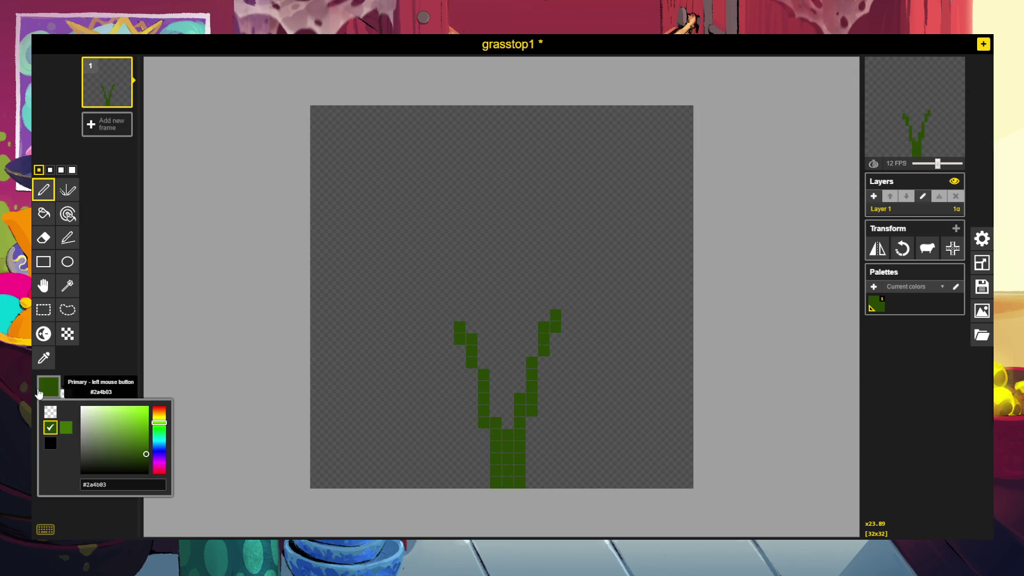
{"action": "left_click", "coordinate": [89, 431]}
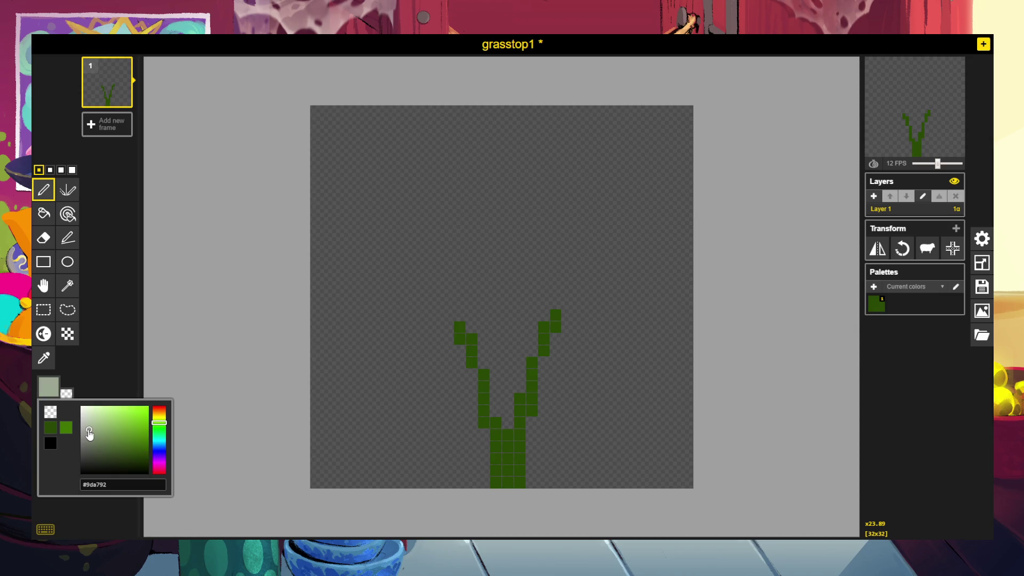
{"action": "left_click", "coordinate": [472, 388]}
{"action": "mouse_move", "coordinate": [471, 387]}
{"action": "left_mouse_down"}
{"action": "mouse_move", "coordinate": [400, 427]}
{"action": "mouse_move", "coordinate": [373, 468]}
{"action": "left_mouse_up"}
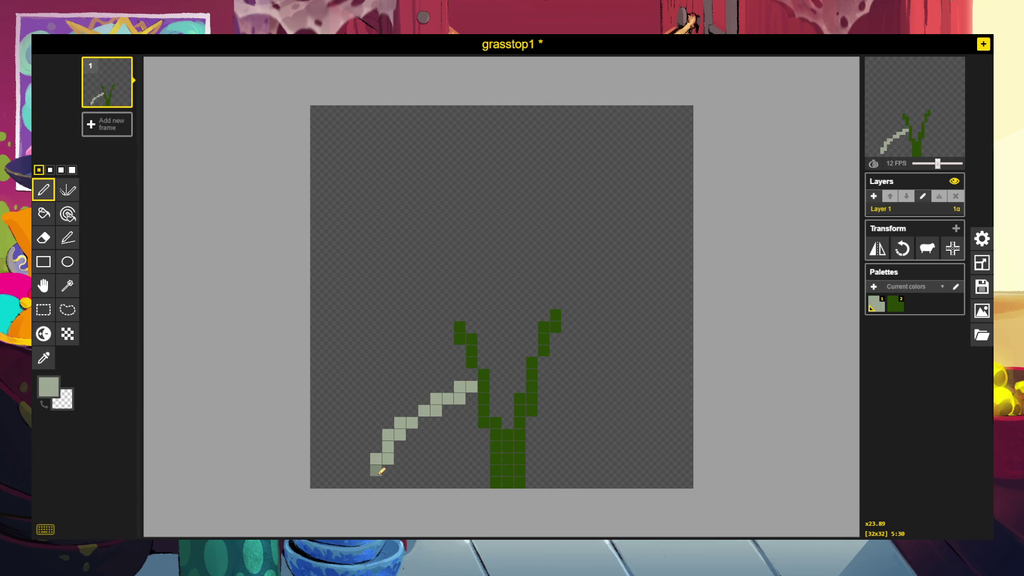
{"action": "key", "text": "ctrl+z"}
Switch the pen to grey and draw a stepped mound along the canvas bottom on both sides of the stem.
{"action": "left_click", "coordinate": [48, 387]}
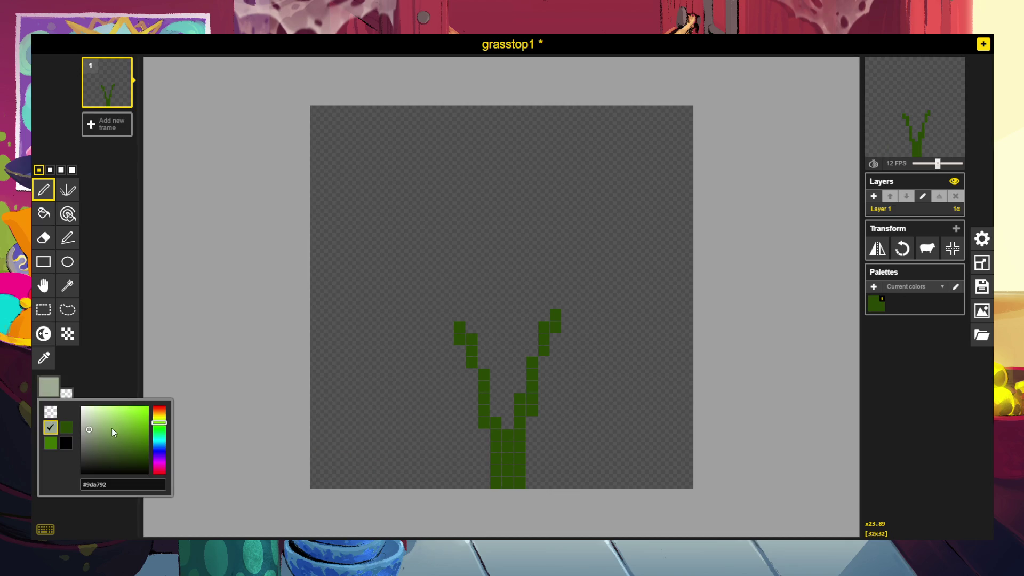
{"action": "left_click", "coordinate": [96, 451]}
{"action": "left_click", "coordinate": [83, 446]}
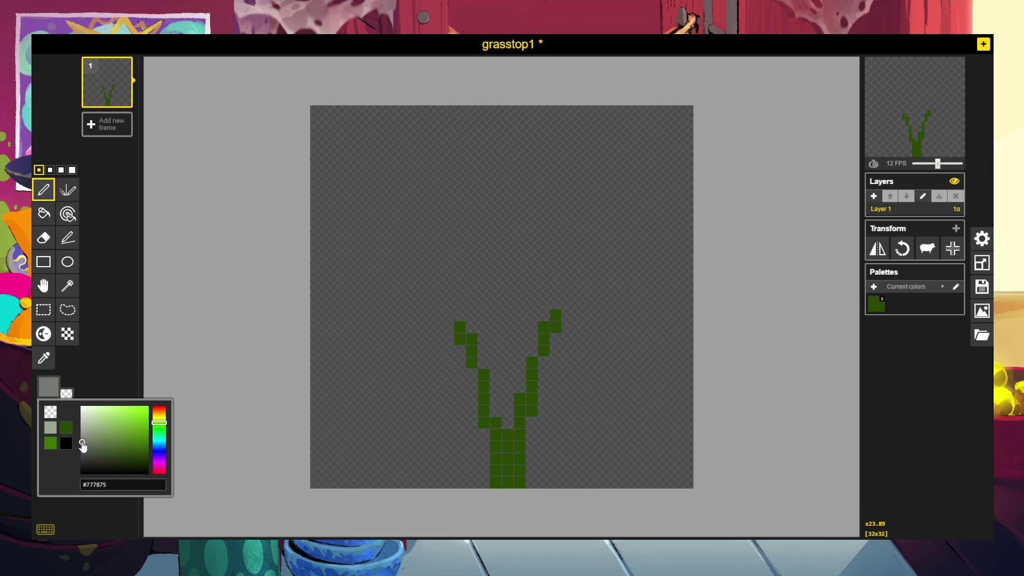
{"action": "left_click", "coordinate": [373, 478]}
{"action": "mouse_move", "coordinate": [373, 479]}
{"action": "left_mouse_down"}
{"action": "mouse_move", "coordinate": [426, 410]}
{"action": "mouse_move", "coordinate": [472, 410]}
{"action": "mouse_move", "coordinate": [482, 470]}
{"action": "mouse_move", "coordinate": [456, 427]}
{"action": "mouse_move", "coordinate": [455, 468]}
{"action": "mouse_move", "coordinate": [441, 423]}
{"action": "mouse_move", "coordinate": [439, 450]}
{"action": "mouse_move", "coordinate": [426, 442]}
{"action": "mouse_move", "coordinate": [386, 462]}
{"action": "mouse_move", "coordinate": [382, 482]}
{"action": "mouse_move", "coordinate": [421, 482]}
{"action": "left_mouse_up"}
{"action": "mouse_move", "coordinate": [531, 480]}
{"action": "left_mouse_down"}
{"action": "mouse_move", "coordinate": [536, 458]}
{"action": "mouse_move", "coordinate": [545, 481]}
{"action": "mouse_move", "coordinate": [555, 469]}
{"action": "left_mouse_up"}
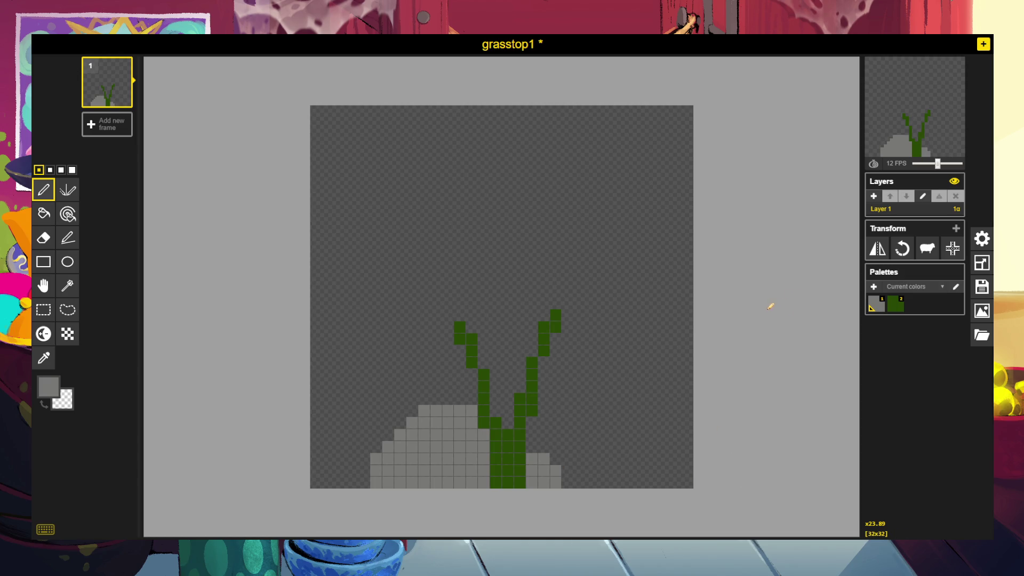
Sample the stem's dark green and draw extra blades at the lower right and the left of the mound.
{"action": "left_click", "coordinate": [41, 361]}
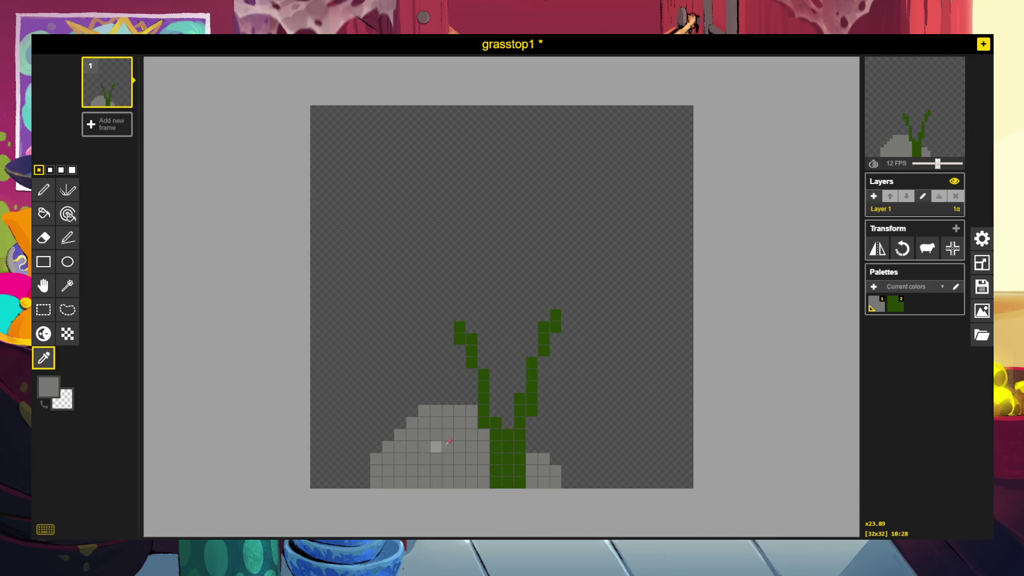
{"action": "left_click", "coordinate": [506, 445]}
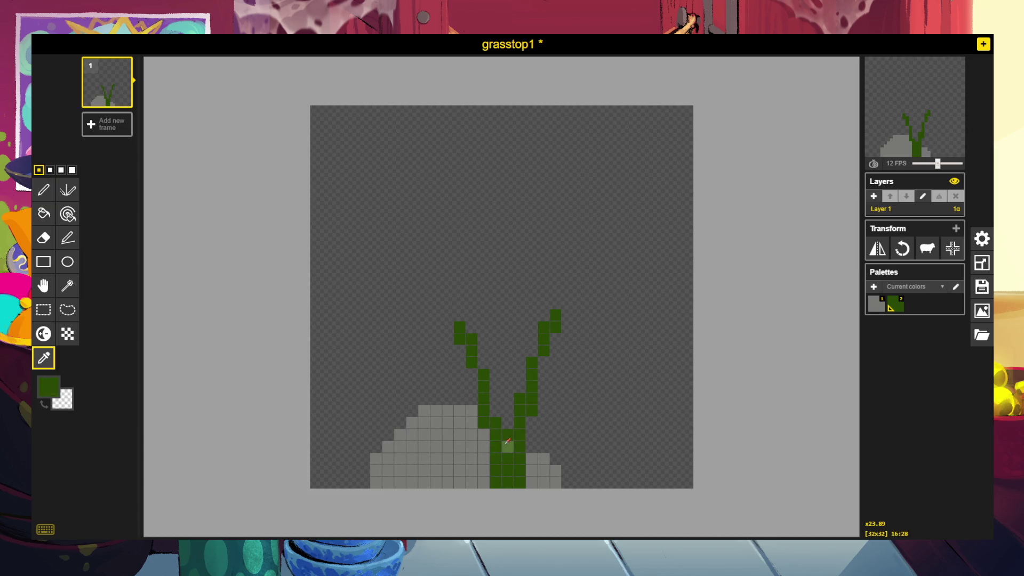
{"action": "left_click", "coordinate": [43, 193]}
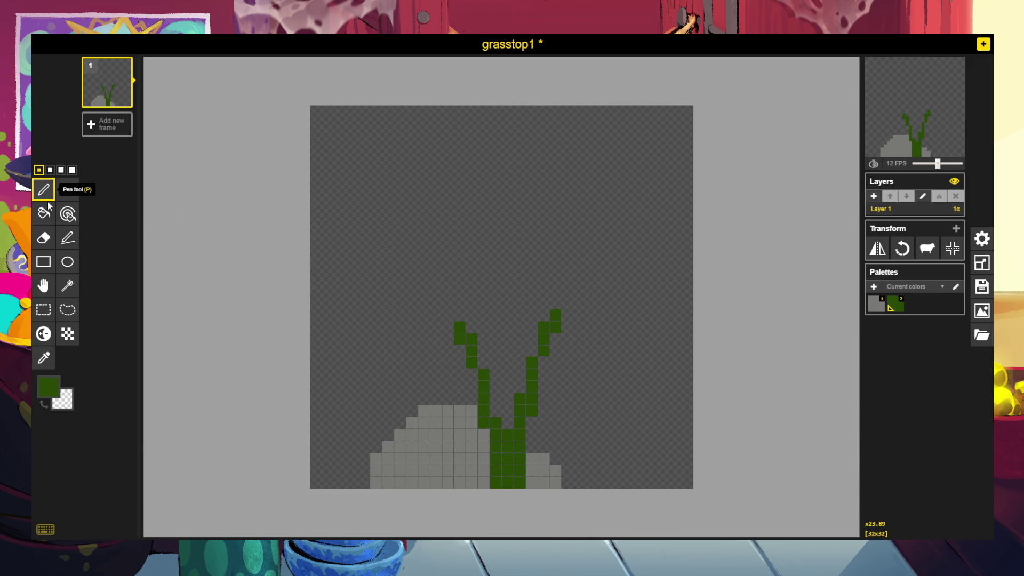
{"action": "left_click_drag", "start_coordinate": [616, 482], "coordinate": [640, 432]}
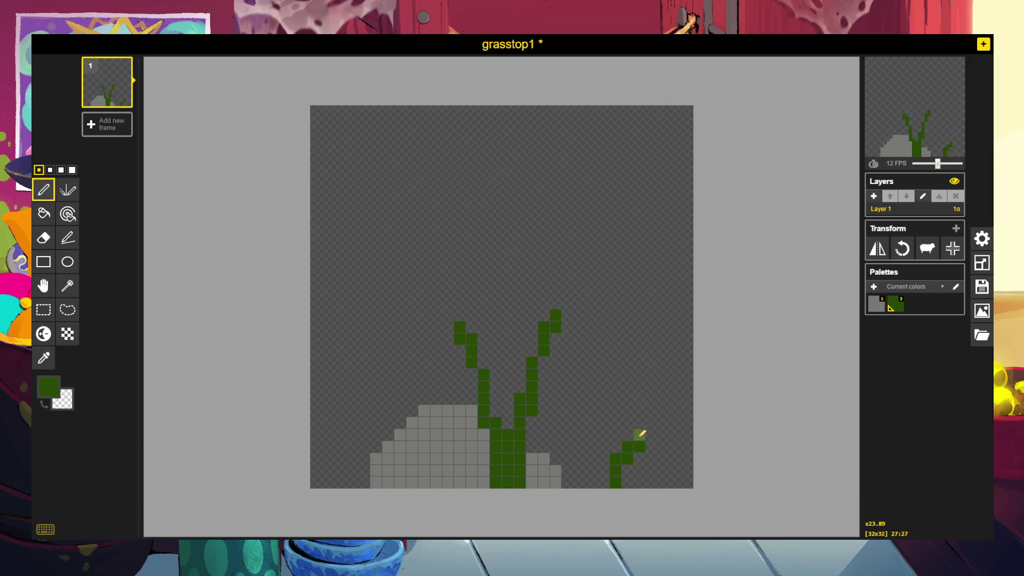
{"action": "mouse_move", "coordinate": [424, 400]}
{"action": "left_mouse_down"}
{"action": "mouse_move", "coordinate": [414, 359]}
{"action": "mouse_move", "coordinate": [412, 411]}
{"action": "left_mouse_up"}
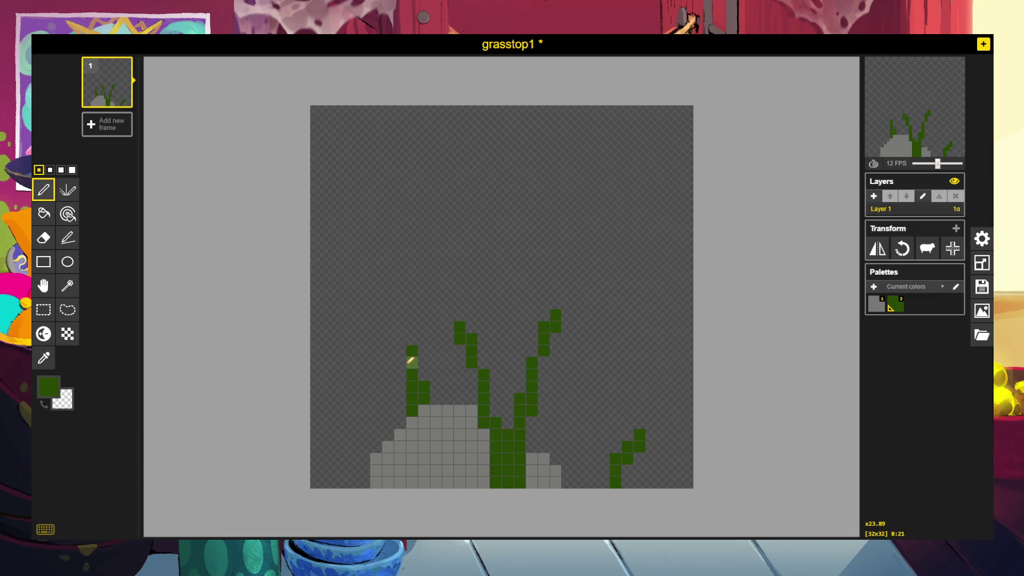
{"action": "left_click_drag", "start_coordinate": [400, 363], "coordinate": [375, 326]}
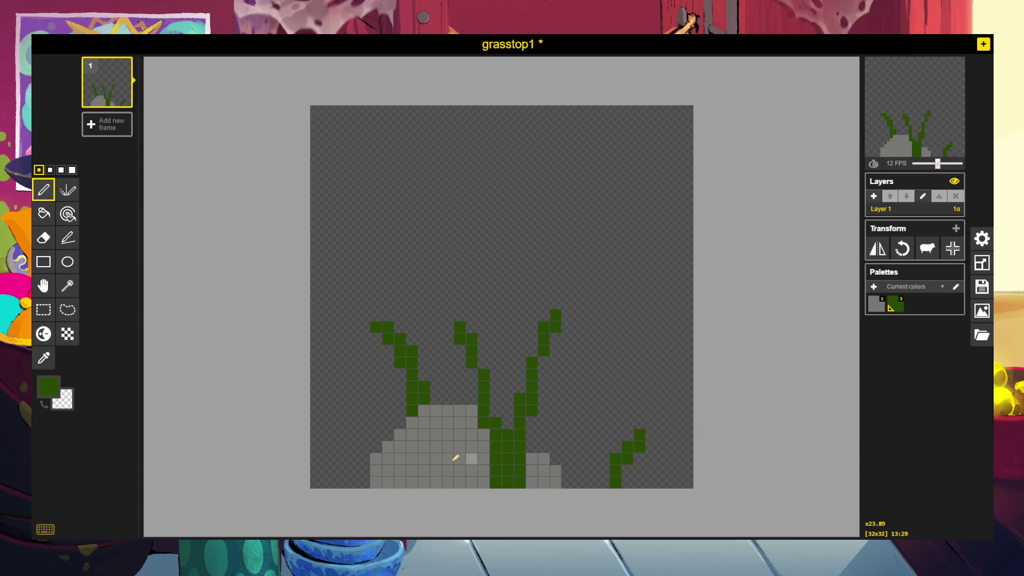
{"action": "left_click_drag", "start_coordinate": [338, 483], "coordinate": [327, 388]}
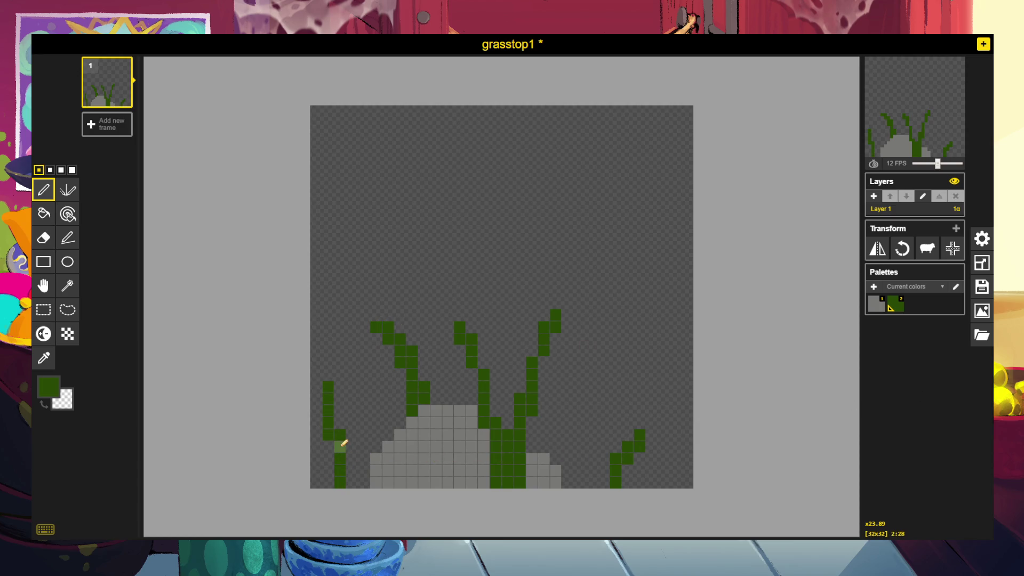
{"action": "mouse_move", "coordinate": [340, 447]}
{"action": "left_mouse_down"}
{"action": "mouse_move", "coordinate": [327, 478]}
{"action": "mouse_move", "coordinate": [355, 469]}
{"action": "left_mouse_up"}
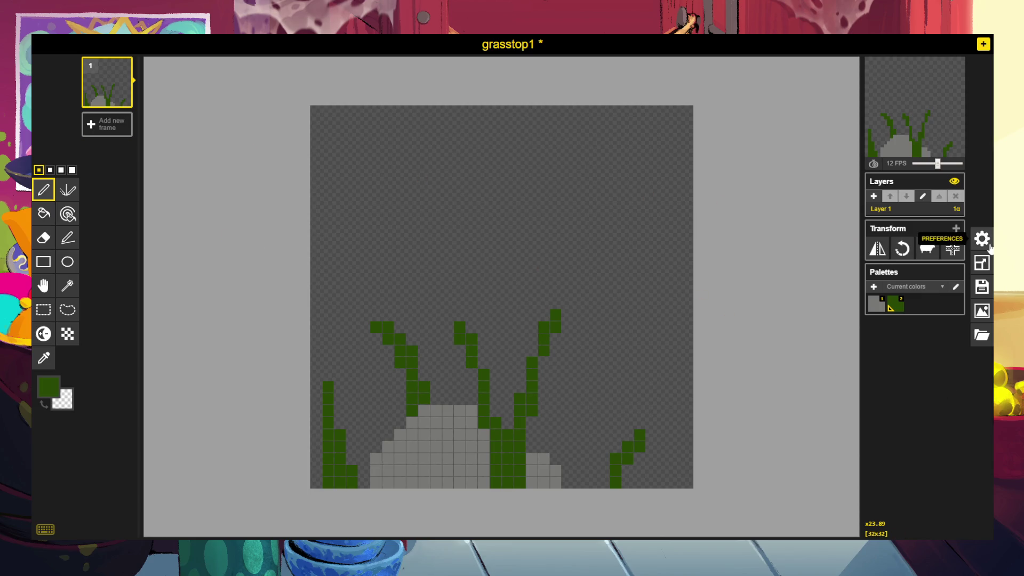
Bring up the PNG export options and undo the leftmost grass blade's strokes.
{"action": "left_click", "coordinate": [983, 309]}
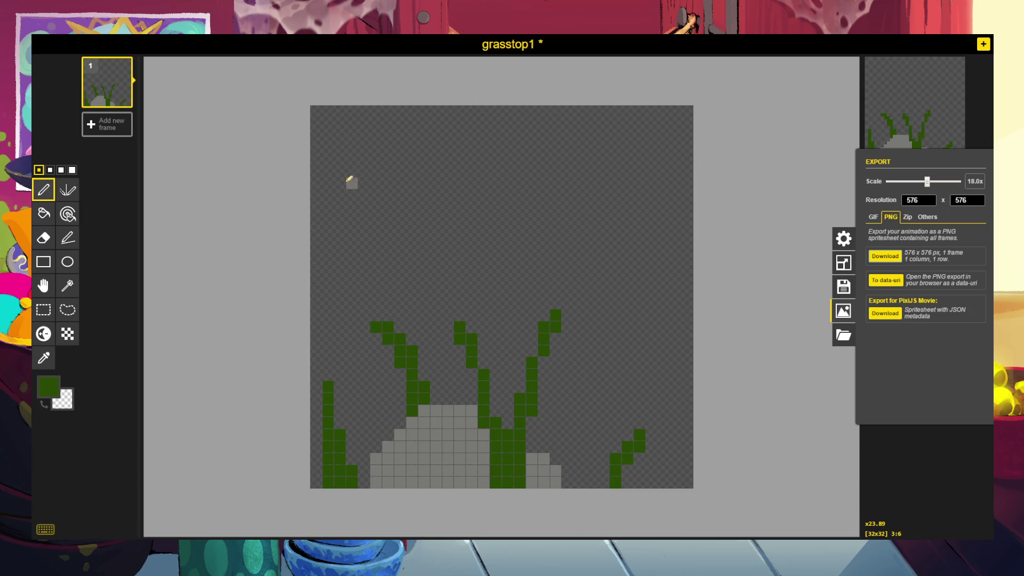
{"action": "key", "text": "ctrl+z"}
{"action": "key", "text": "ctrl+z"}
{"action": "key", "text": "ctrl+z"}
{"action": "key", "text": "ctrl+z"}
{"action": "key", "text": "ctrl+z"}
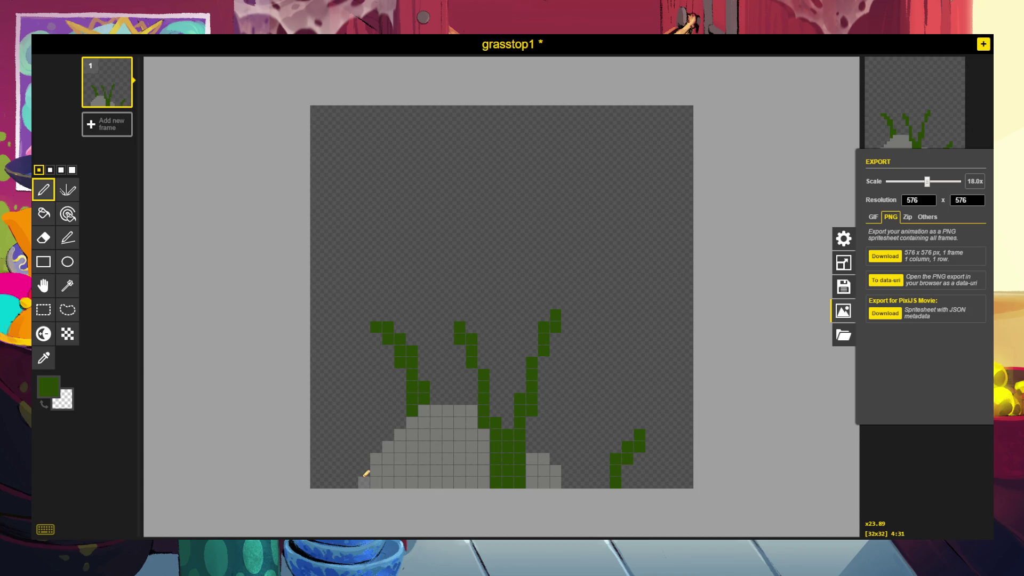
Select and delete the whole canvas, then flood-fill it with dark green #2a4b03.
{"action": "left_click", "coordinate": [43, 309]}
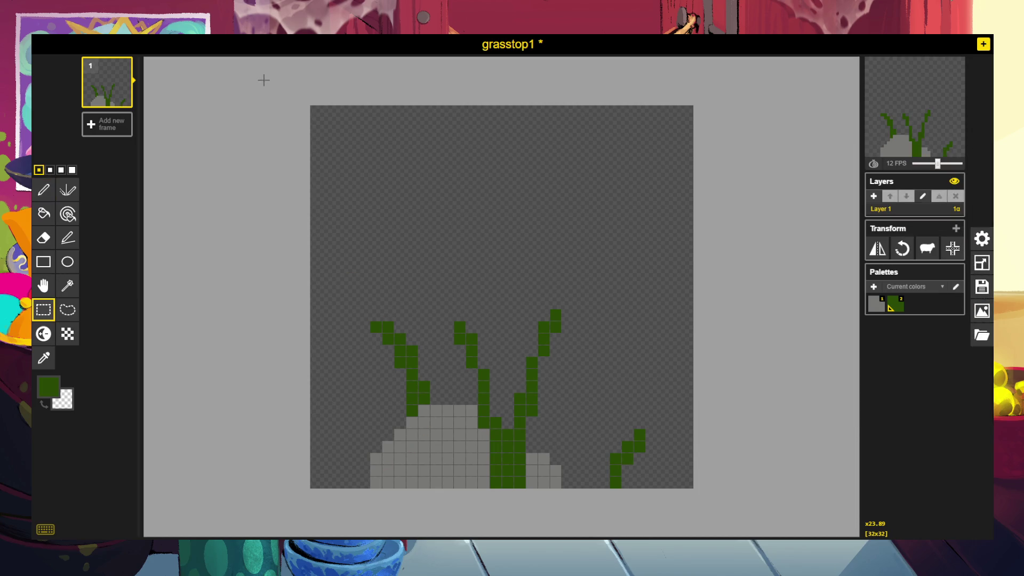
{"action": "left_click_drag", "start_coordinate": [263, 80], "coordinate": [698, 493]}
{"action": "key", "text": "Delete"}
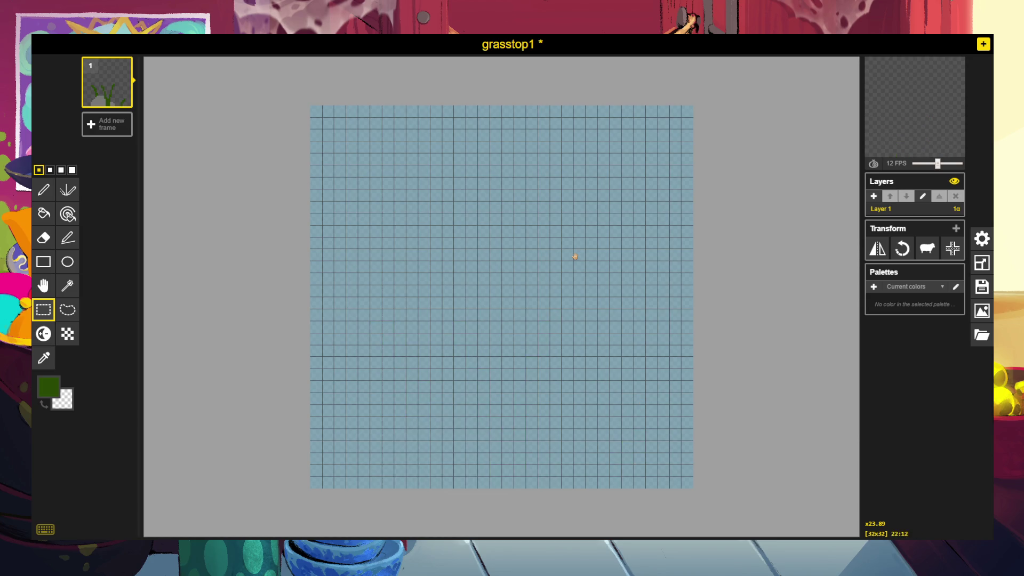
{"action": "left_click", "coordinate": [43, 189]}
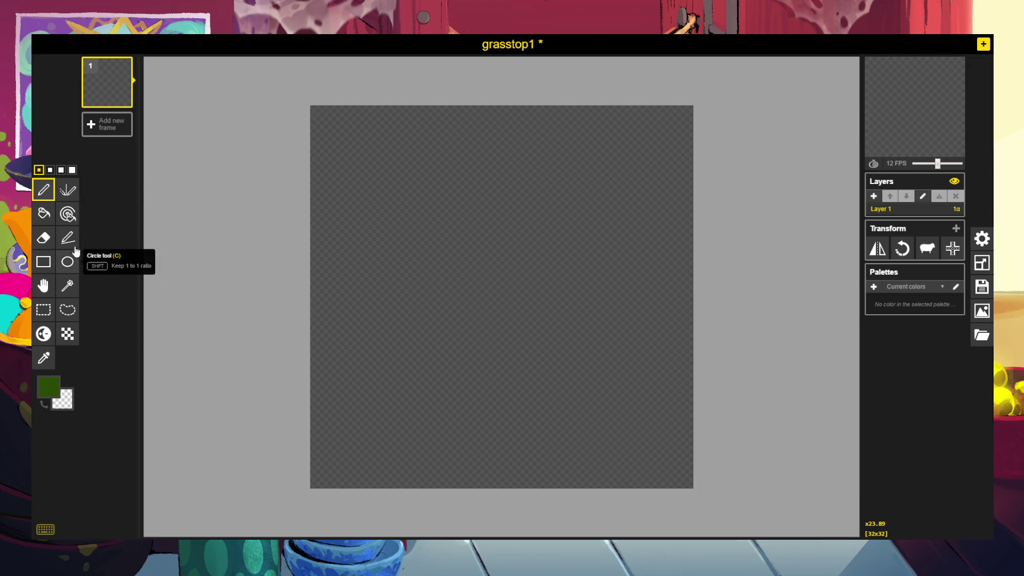
{"action": "left_click", "coordinate": [37, 216]}
{"action": "left_click", "coordinate": [376, 267]}
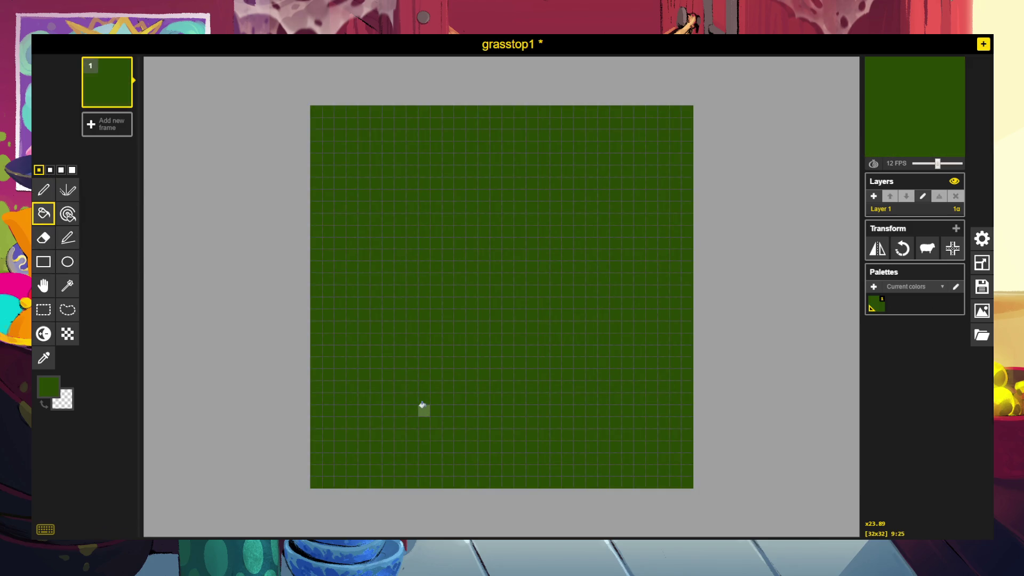
{"action": "left_click", "coordinate": [48, 389]}
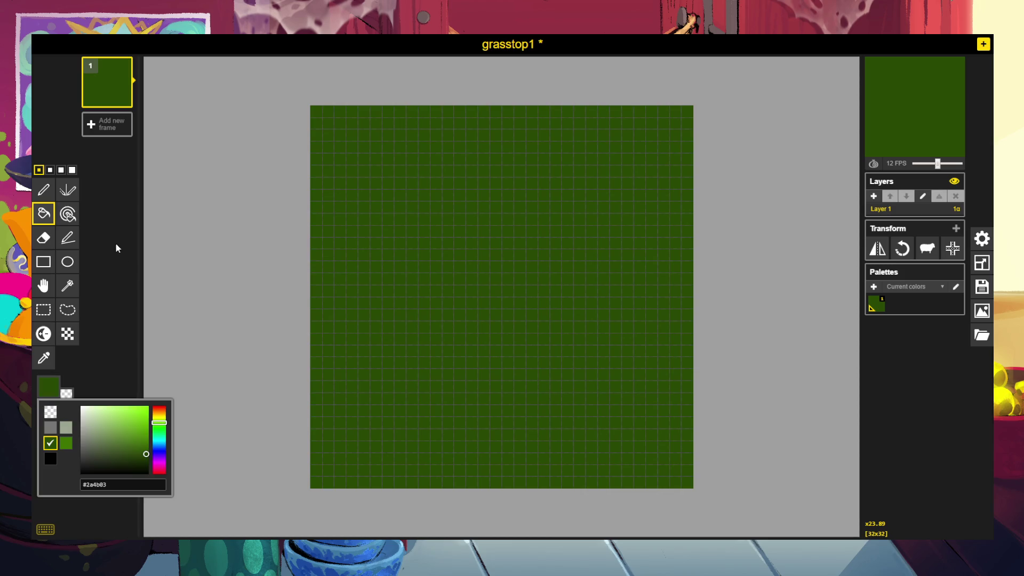
{"action": "left_click", "coordinate": [915, 396]}
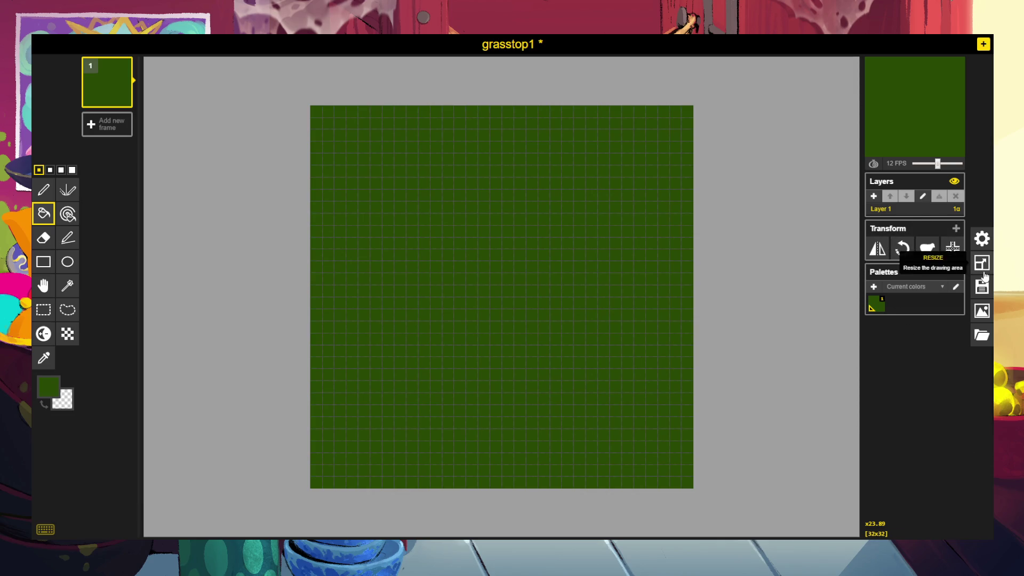
Download the solid dark green grasstop1 tile as a 576x576 PNG at 18x scale.
{"action": "left_click", "coordinate": [982, 311]}
{"action": "left_click", "coordinate": [885, 256]}
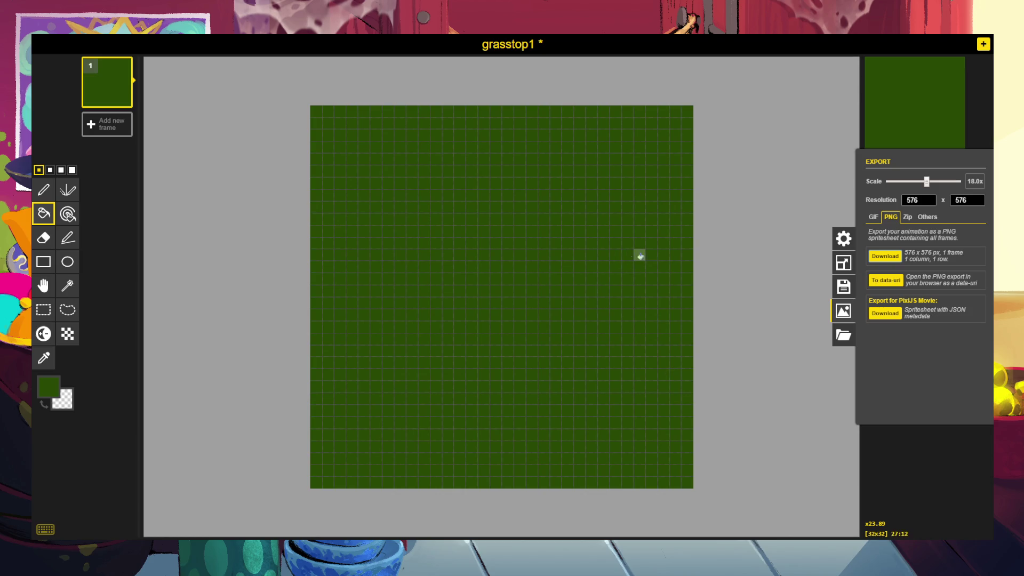
Switch the colour to dark brown and enlarge the left dirt patch with extra cells and a top row.
{"action": "left_click", "coordinate": [49, 387]}
{"action": "left_click", "coordinate": [160, 411]}
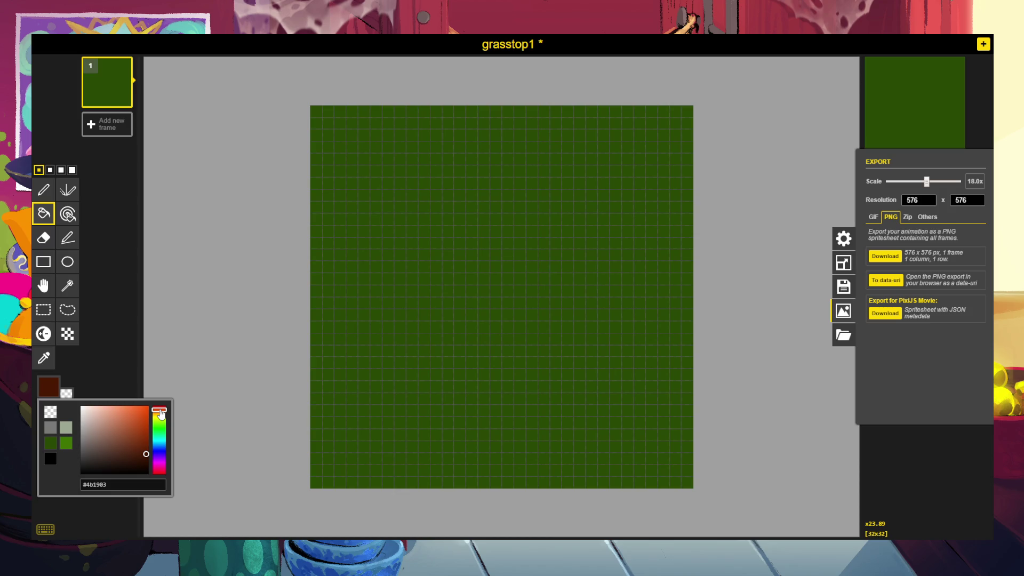
{"action": "left_click", "coordinate": [139, 451]}
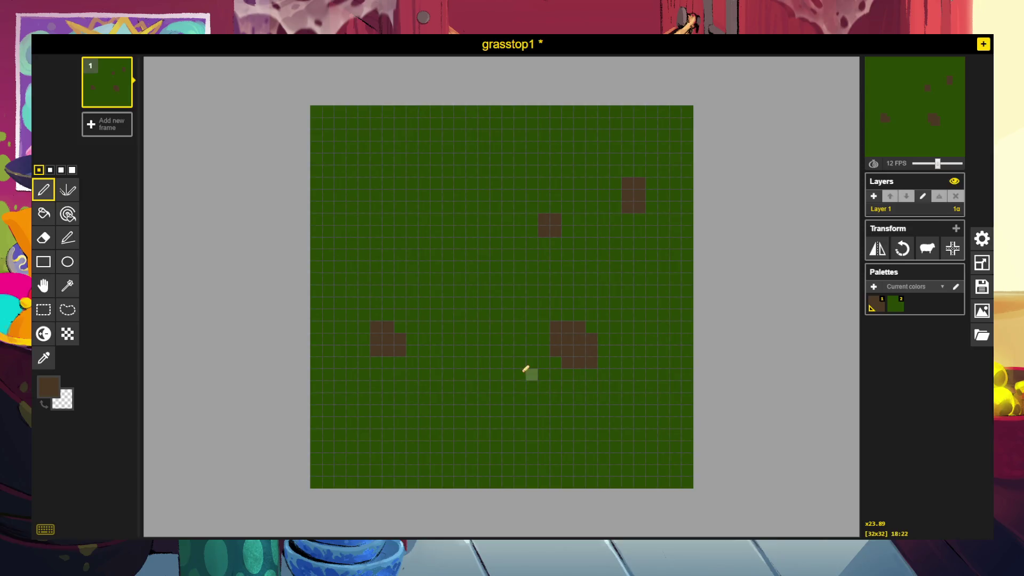
{"action": "left_click", "coordinate": [399, 327]}
{"action": "mouse_move", "coordinate": [412, 328]}
{"action": "left_mouse_down"}
{"action": "mouse_move", "coordinate": [416, 354]}
{"action": "mouse_move", "coordinate": [397, 357]}
{"action": "left_mouse_up"}
{"action": "left_click", "coordinate": [393, 359]}
{"action": "left_click_drag", "start_coordinate": [389, 314], "coordinate": [411, 302]}
Paint a tall dirt strip and a small dirt block in the tile's upper area.
{"action": "mouse_move", "coordinate": [404, 221]}
{"action": "left_mouse_down"}
{"action": "mouse_move", "coordinate": [402, 173]}
{"action": "mouse_move", "coordinate": [388, 168]}
{"action": "mouse_move", "coordinate": [401, 214]}
{"action": "mouse_move", "coordinate": [393, 206]}
{"action": "left_mouse_up"}
{"action": "left_click", "coordinate": [448, 170]}
{"action": "left_click", "coordinate": [448, 195]}
{"action": "left_click", "coordinate": [460, 182]}
{"action": "left_click_drag", "start_coordinate": [379, 172], "coordinate": [377, 213]}
{"action": "mouse_move", "coordinate": [447, 183]}
{"action": "left_mouse_down"}
{"action": "mouse_move", "coordinate": [457, 197]}
{"action": "mouse_move", "coordinate": [453, 145]}
{"action": "left_mouse_up"}
Grow the lower-left patch upward, square off another patch into a rectangle, and add a bottom dirt strip.
{"action": "mouse_move", "coordinate": [389, 309]}
{"action": "left_mouse_down"}
{"action": "mouse_move", "coordinate": [389, 300]}
{"action": "mouse_move", "coordinate": [378, 306]}
{"action": "mouse_move", "coordinate": [379, 363]}
{"action": "left_mouse_up"}
{"action": "left_click", "coordinate": [556, 362]}
{"action": "left_click", "coordinate": [592, 326]}
{"action": "mouse_move", "coordinate": [468, 412]}
{"action": "left_mouse_down"}
{"action": "mouse_move", "coordinate": [531, 411]}
{"action": "mouse_move", "coordinate": [529, 455]}
{"action": "mouse_move", "coordinate": [481, 452]}
{"action": "mouse_move", "coordinate": [473, 426]}
{"action": "mouse_move", "coordinate": [515, 415]}
{"action": "mouse_move", "coordinate": [527, 436]}
{"action": "mouse_move", "coordinate": [486, 432]}
{"action": "mouse_move", "coordinate": [518, 431]}
{"action": "left_mouse_up"}
{"action": "left_click", "coordinate": [981, 311]}
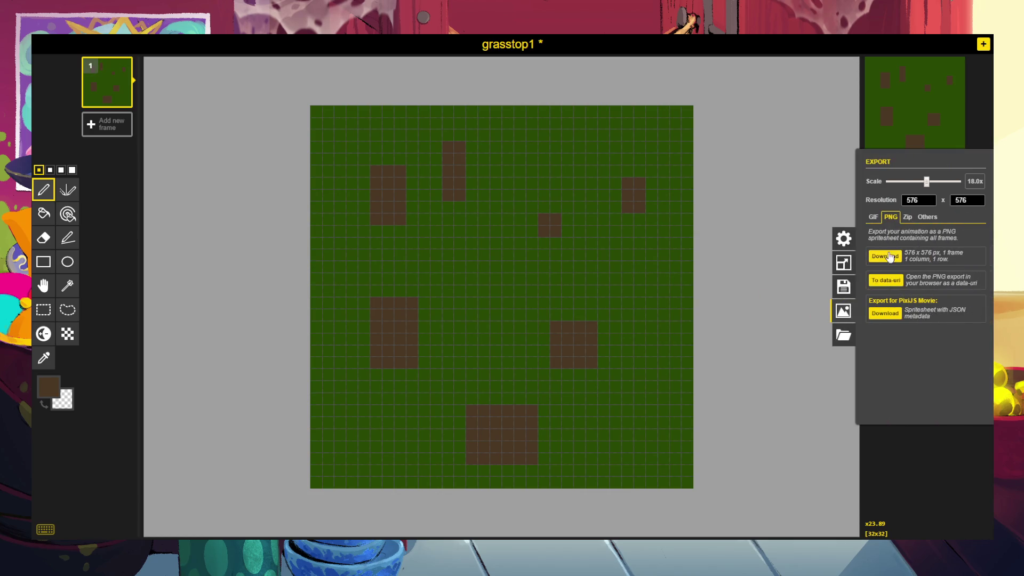
Download the patchy grasstop1 tile as a 576×576 PNG.
{"action": "left_click", "coordinate": [888, 257]}
Paint new brown dirt columns, a ring and blocks across the middle, top, right and left of the tile.
{"action": "mouse_move", "coordinate": [469, 254]}
{"action": "left_mouse_down"}
{"action": "mouse_move", "coordinate": [458, 288]}
{"action": "mouse_move", "coordinate": [473, 277]}
{"action": "mouse_move", "coordinate": [473, 288]}
{"action": "left_mouse_up"}
{"action": "mouse_move", "coordinate": [520, 147]}
{"action": "left_mouse_down"}
{"action": "mouse_move", "coordinate": [558, 133]}
{"action": "mouse_move", "coordinate": [529, 135]}
{"action": "mouse_move", "coordinate": [532, 167]}
{"action": "mouse_move", "coordinate": [548, 146]}
{"action": "left_mouse_up"}
{"action": "mouse_move", "coordinate": [616, 267]}
{"action": "left_mouse_down"}
{"action": "mouse_move", "coordinate": [625, 295]}
{"action": "mouse_move", "coordinate": [635, 269]}
{"action": "mouse_move", "coordinate": [617, 291]}
{"action": "mouse_move", "coordinate": [638, 299]}
{"action": "mouse_move", "coordinate": [624, 274]}
{"action": "left_mouse_up"}
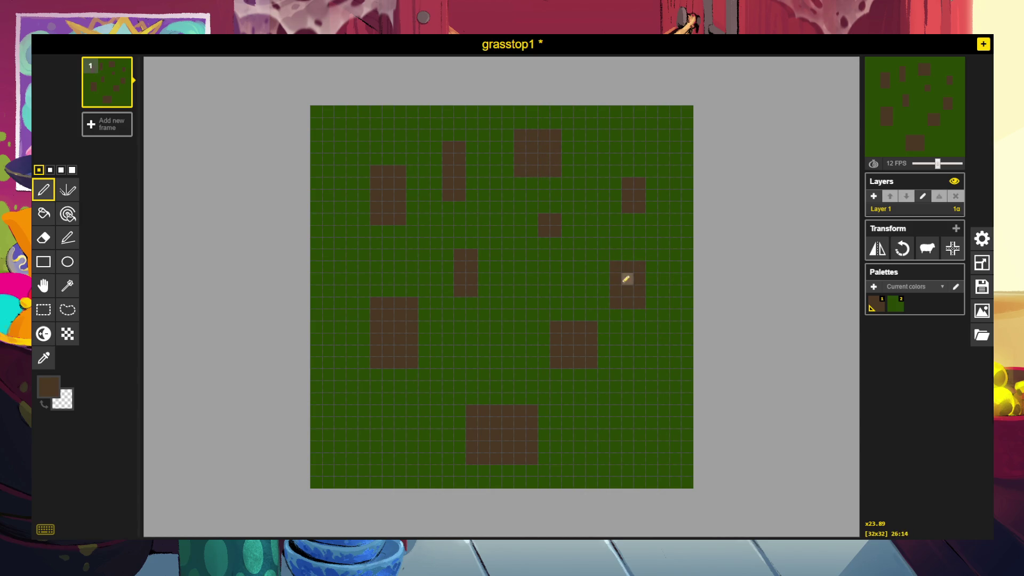
{"action": "mouse_move", "coordinate": [328, 422]}
{"action": "left_mouse_down"}
{"action": "mouse_move", "coordinate": [347, 451]}
{"action": "mouse_move", "coordinate": [372, 417]}
{"action": "mouse_move", "coordinate": [337, 424]}
{"action": "mouse_move", "coordinate": [329, 441]}
{"action": "left_mouse_up"}
{"action": "mouse_move", "coordinate": [339, 135]}
{"action": "left_mouse_down"}
{"action": "mouse_move", "coordinate": [352, 128]}
{"action": "mouse_move", "coordinate": [328, 174]}
{"action": "left_mouse_up"}
{"action": "mouse_move", "coordinate": [340, 121]}
{"action": "left_mouse_down"}
{"action": "mouse_move", "coordinate": [338, 183]}
{"action": "mouse_move", "coordinate": [347, 146]}
{"action": "mouse_move", "coordinate": [351, 195]}
{"action": "left_mouse_up"}
{"action": "mouse_move", "coordinate": [327, 274]}
{"action": "left_mouse_down"}
{"action": "mouse_move", "coordinate": [343, 254]}
{"action": "mouse_move", "coordinate": [364, 270]}
{"action": "mouse_move", "coordinate": [340, 272]}
{"action": "mouse_move", "coordinate": [352, 263]}
{"action": "left_mouse_up"}
Sample the grass green and paint over a dirt block's column and the top ring's centre.
{"action": "left_click", "coordinate": [45, 358]}
{"action": "left_click", "coordinate": [400, 243]}
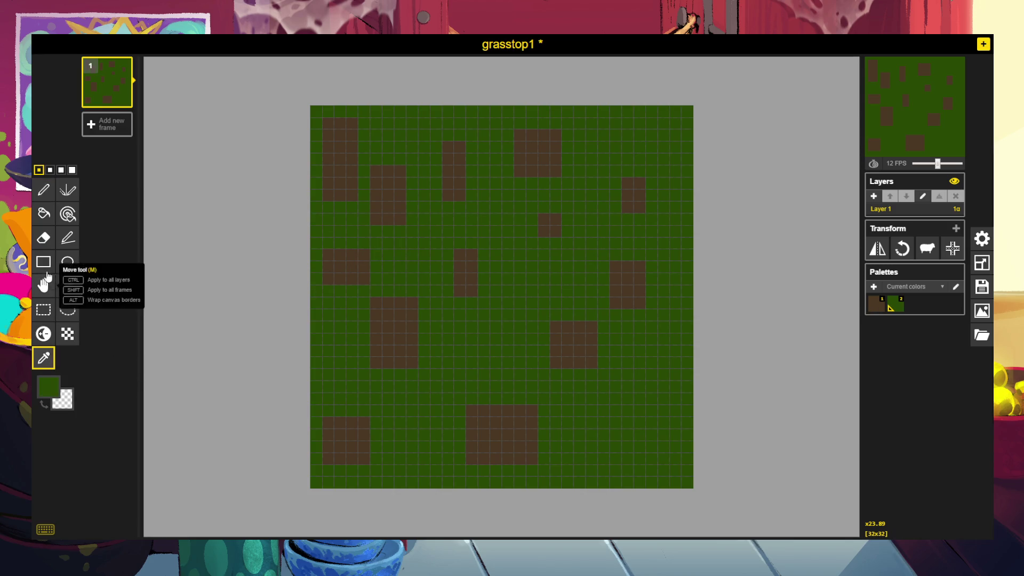
{"action": "left_click", "coordinate": [46, 192]}
{"action": "mouse_move", "coordinate": [371, 341]}
{"action": "left_mouse_down"}
{"action": "mouse_move", "coordinate": [373, 306]}
{"action": "mouse_move", "coordinate": [401, 290]}
{"action": "mouse_move", "coordinate": [380, 312]}
{"action": "mouse_move", "coordinate": [406, 351]}
{"action": "mouse_move", "coordinate": [415, 323]}
{"action": "mouse_move", "coordinate": [427, 398]}
{"action": "mouse_move", "coordinate": [519, 425]}
{"action": "mouse_move", "coordinate": [483, 434]}
{"action": "left_mouse_up"}
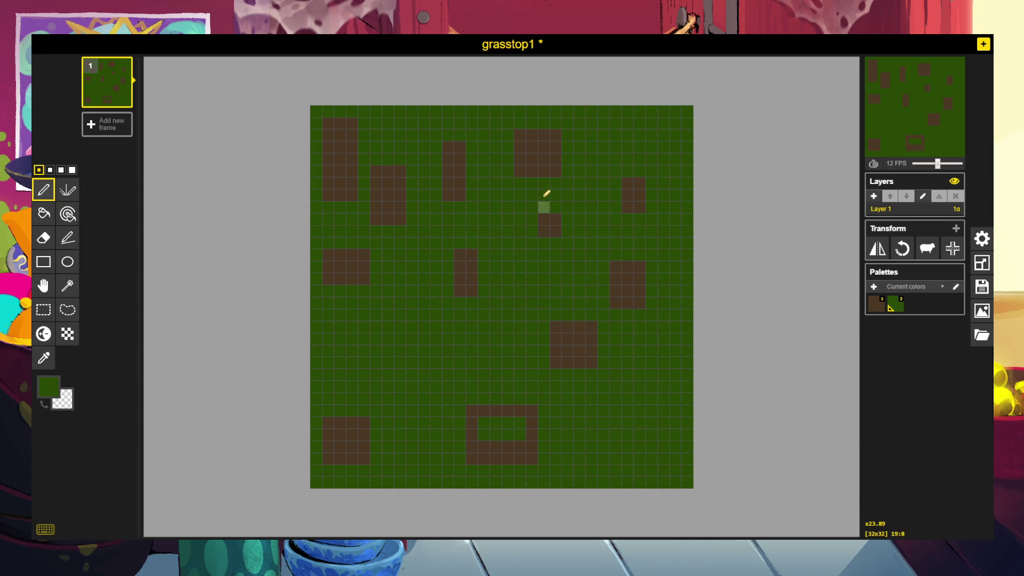
{"action": "left_click", "coordinate": [542, 145]}
{"action": "left_click", "coordinate": [533, 146]}
Trim the remaining dirt shapes with green into a single column, a U shape and a two-row bar.
{"action": "left_click_drag", "start_coordinate": [459, 159], "coordinate": [460, 183]}
{"action": "left_click", "coordinate": [625, 179]}
{"action": "left_click_drag", "start_coordinate": [625, 180], "coordinate": [639, 178]}
{"action": "left_click_drag", "start_coordinate": [487, 166], "coordinate": [446, 190]}
{"action": "mouse_move", "coordinate": [468, 416]}
{"action": "left_mouse_down"}
{"action": "mouse_move", "coordinate": [557, 405]}
{"action": "mouse_move", "coordinate": [495, 424]}
{"action": "mouse_move", "coordinate": [524, 425]}
{"action": "mouse_move", "coordinate": [615, 407]}
{"action": "left_mouse_up"}
{"action": "mouse_move", "coordinate": [495, 182]}
{"action": "left_mouse_down"}
{"action": "mouse_move", "coordinate": [530, 142]}
{"action": "mouse_move", "coordinate": [512, 135]}
{"action": "mouse_move", "coordinate": [555, 133]}
{"action": "left_mouse_up"}
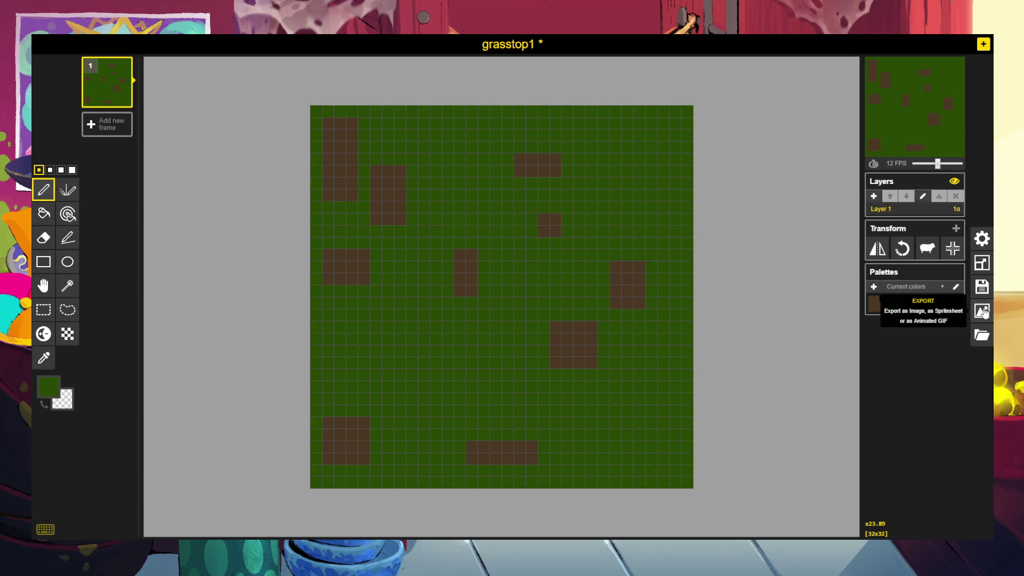
Download the second grass-and-dirt variant with ten rectangular dirt blocks as a PNG.
{"action": "left_click", "coordinate": [982, 311]}
{"action": "left_click", "coordinate": [896, 258]}
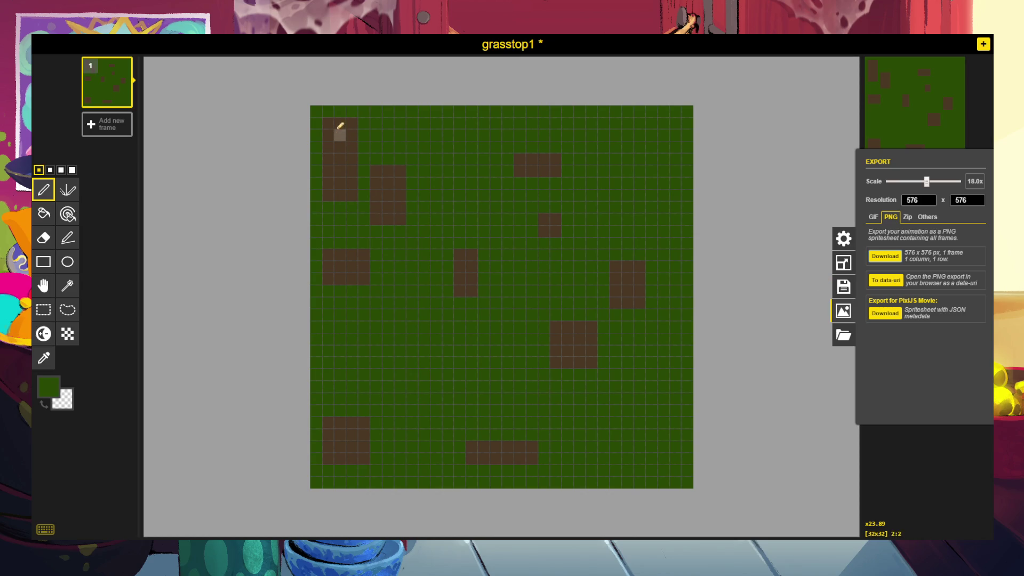
Paint grass green over most of the dirt blocks, undoing the last strokes to keep some dirt.
{"action": "left_click_drag", "start_coordinate": [328, 123], "coordinate": [336, 201]}
{"action": "mouse_move", "coordinate": [353, 138]}
{"action": "left_mouse_down"}
{"action": "mouse_move", "coordinate": [366, 236]}
{"action": "mouse_move", "coordinate": [351, 176]}
{"action": "left_mouse_up"}
{"action": "mouse_move", "coordinate": [476, 150]}
{"action": "left_mouse_down"}
{"action": "mouse_move", "coordinate": [651, 146]}
{"action": "mouse_move", "coordinate": [478, 233]}
{"action": "left_mouse_up"}
{"action": "left_click_drag", "start_coordinate": [380, 412], "coordinate": [356, 445]}
{"action": "left_click_drag", "start_coordinate": [341, 388], "coordinate": [365, 421]}
{"action": "mouse_move", "coordinate": [484, 462]}
{"action": "left_mouse_down"}
{"action": "mouse_move", "coordinate": [551, 450]}
{"action": "mouse_move", "coordinate": [503, 434]}
{"action": "mouse_move", "coordinate": [580, 324]}
{"action": "mouse_move", "coordinate": [564, 357]}
{"action": "left_mouse_up"}
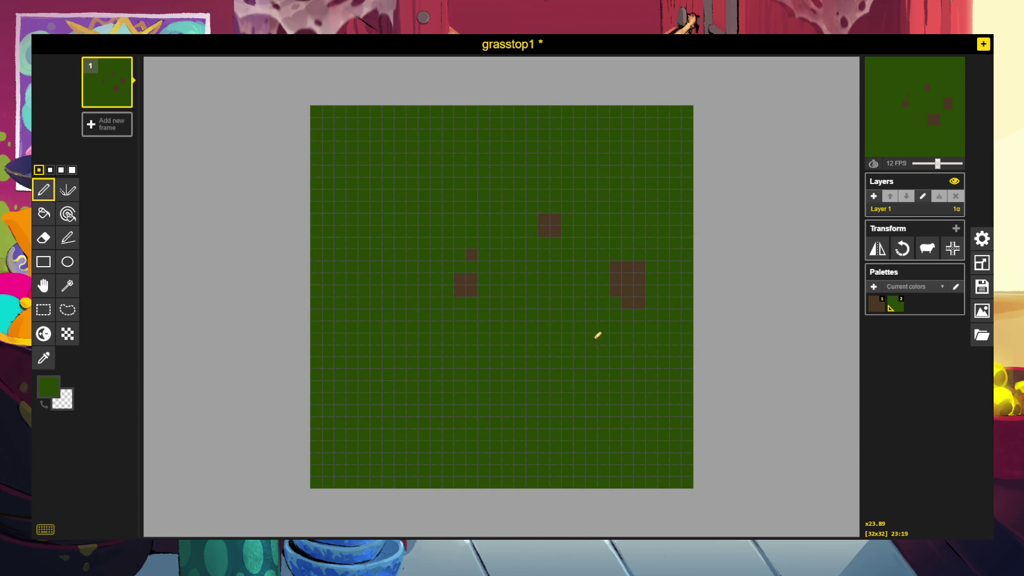
{"action": "left_click_drag", "start_coordinate": [598, 342], "coordinate": [642, 269]}
{"action": "mouse_move", "coordinate": [538, 257]}
{"action": "left_mouse_down"}
{"action": "mouse_move", "coordinate": [555, 231]}
{"action": "mouse_move", "coordinate": [537, 224]}
{"action": "mouse_move", "coordinate": [489, 256]}
{"action": "mouse_move", "coordinate": [480, 285]}
{"action": "left_mouse_up"}
{"action": "key", "text": "ctrl+z"}
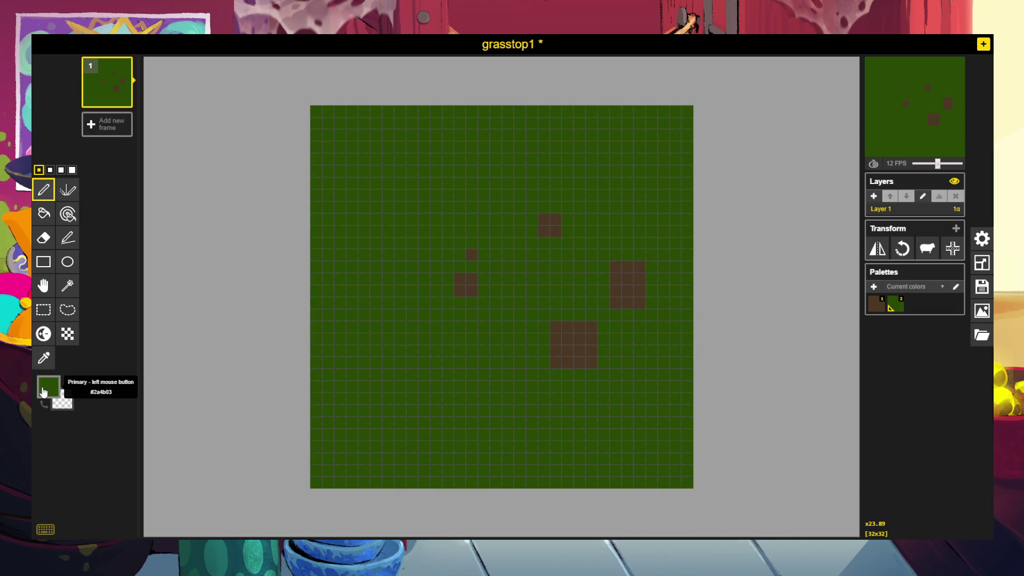
Sample the dirt brown and paint new patches on the left, across the top, and near the bottom.
{"action": "left_click", "coordinate": [44, 357]}
{"action": "left_click", "coordinate": [555, 340]}
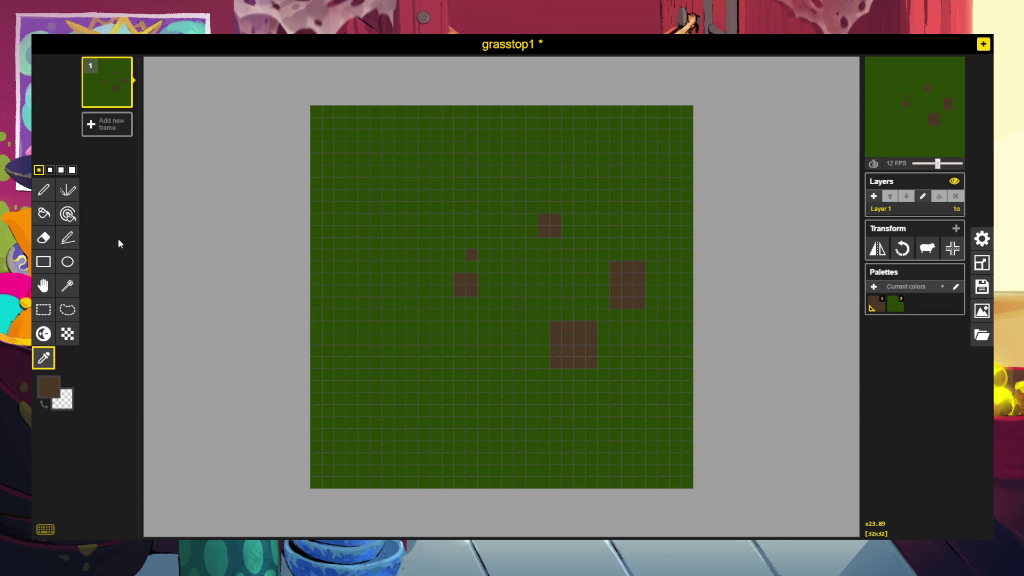
{"action": "left_click", "coordinate": [42, 193]}
{"action": "mouse_move", "coordinate": [364, 339]}
{"action": "left_mouse_down"}
{"action": "mouse_move", "coordinate": [355, 372]}
{"action": "mouse_move", "coordinate": [365, 384]}
{"action": "left_mouse_up"}
{"action": "left_click_drag", "start_coordinate": [472, 195], "coordinate": [490, 172]}
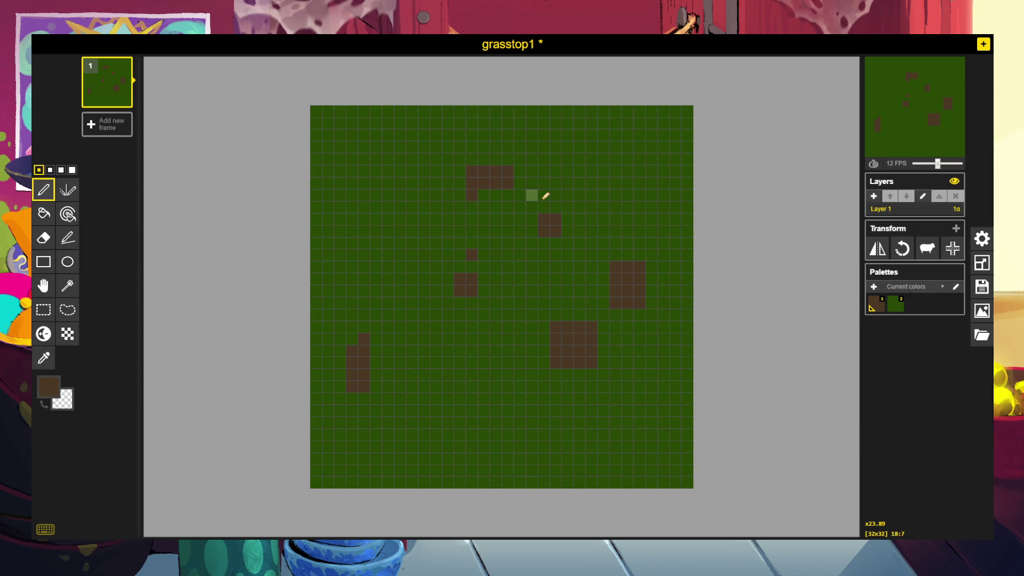
{"action": "left_click_drag", "start_coordinate": [639, 182], "coordinate": [634, 157]}
{"action": "mouse_move", "coordinate": [539, 395]}
{"action": "left_mouse_down"}
{"action": "mouse_move", "coordinate": [544, 411]}
{"action": "mouse_move", "coordinate": [531, 424]}
{"action": "left_mouse_up"}
{"action": "mouse_move", "coordinate": [355, 169]}
{"action": "left_mouse_down"}
{"action": "mouse_move", "coordinate": [351, 217]}
{"action": "mouse_move", "coordinate": [373, 168]}
{"action": "mouse_move", "coordinate": [366, 217]}
{"action": "mouse_move", "coordinate": [381, 185]}
{"action": "left_mouse_up"}
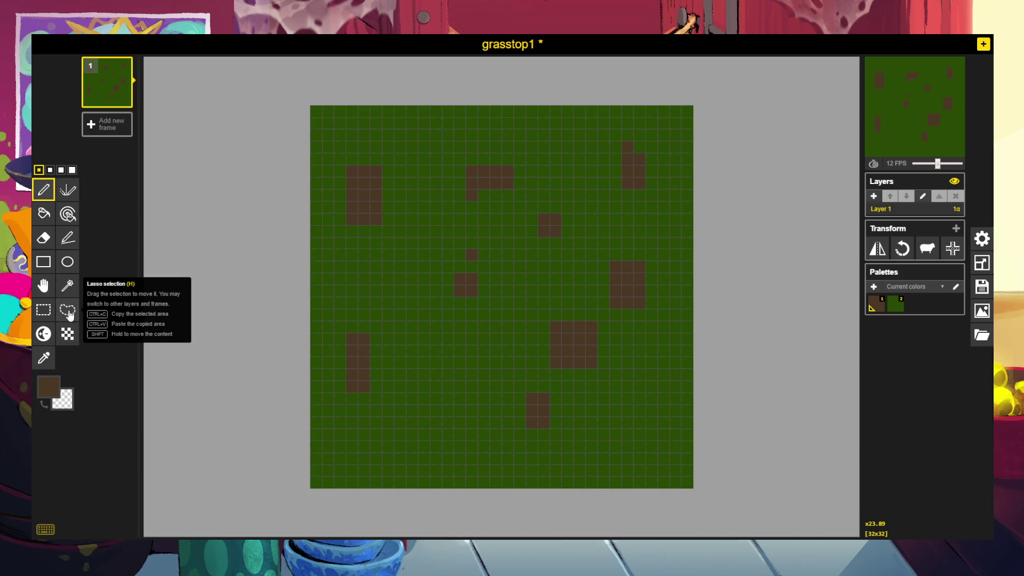
Sample the grass green and trim the dirt patches down, shrinking the bottom block to 2×2.
{"action": "left_click", "coordinate": [43, 358]}
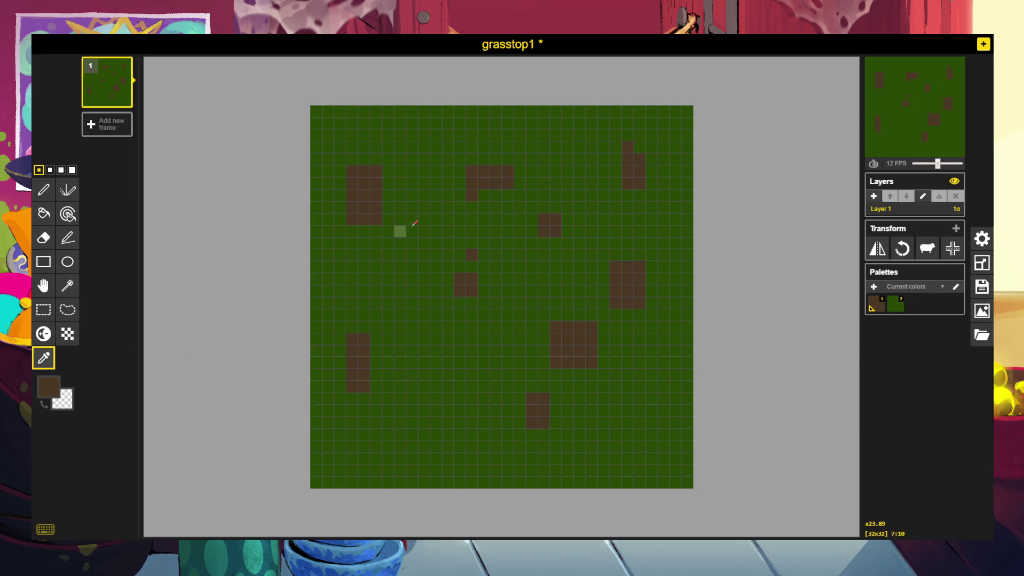
{"action": "left_click", "coordinate": [397, 233]}
{"action": "left_click", "coordinate": [44, 190]}
{"action": "left_click_drag", "start_coordinate": [496, 171], "coordinate": [472, 182]}
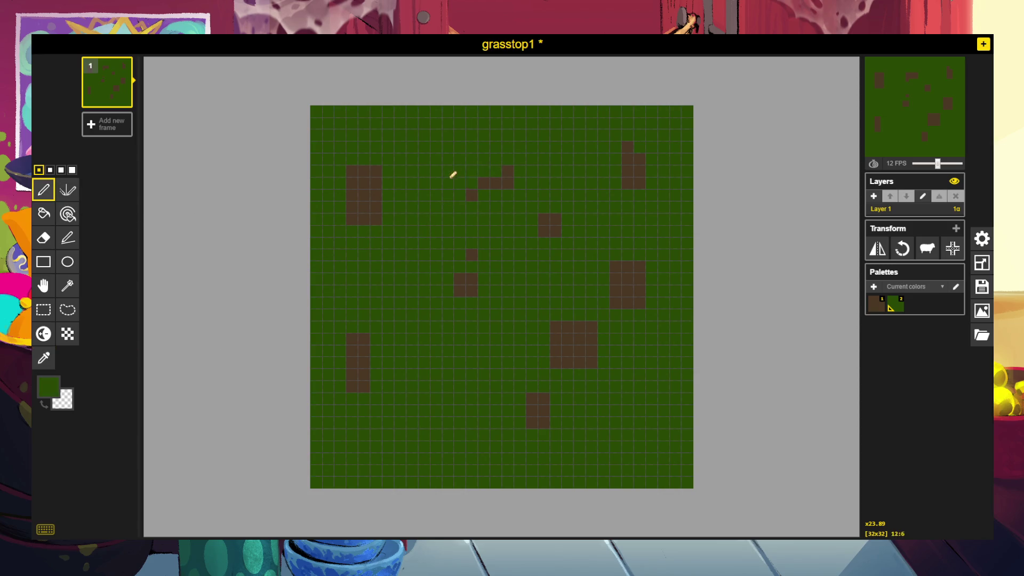
{"action": "left_click", "coordinate": [547, 209]}
{"action": "left_click", "coordinate": [627, 146]}
{"action": "left_click", "coordinate": [472, 254]}
{"action": "mouse_move", "coordinate": [583, 313]}
{"action": "left_mouse_down"}
{"action": "mouse_move", "coordinate": [595, 324]}
{"action": "mouse_move", "coordinate": [580, 357]}
{"action": "mouse_move", "coordinate": [578, 327]}
{"action": "mouse_move", "coordinate": [578, 359]}
{"action": "mouse_move", "coordinate": [547, 362]}
{"action": "left_mouse_up"}
{"action": "left_click_drag", "start_coordinate": [543, 399], "coordinate": [530, 399]}
{"action": "mouse_move", "coordinate": [363, 169]}
{"action": "left_mouse_down"}
{"action": "mouse_move", "coordinate": [350, 169]}
{"action": "mouse_move", "coordinate": [359, 240]}
{"action": "left_mouse_up"}
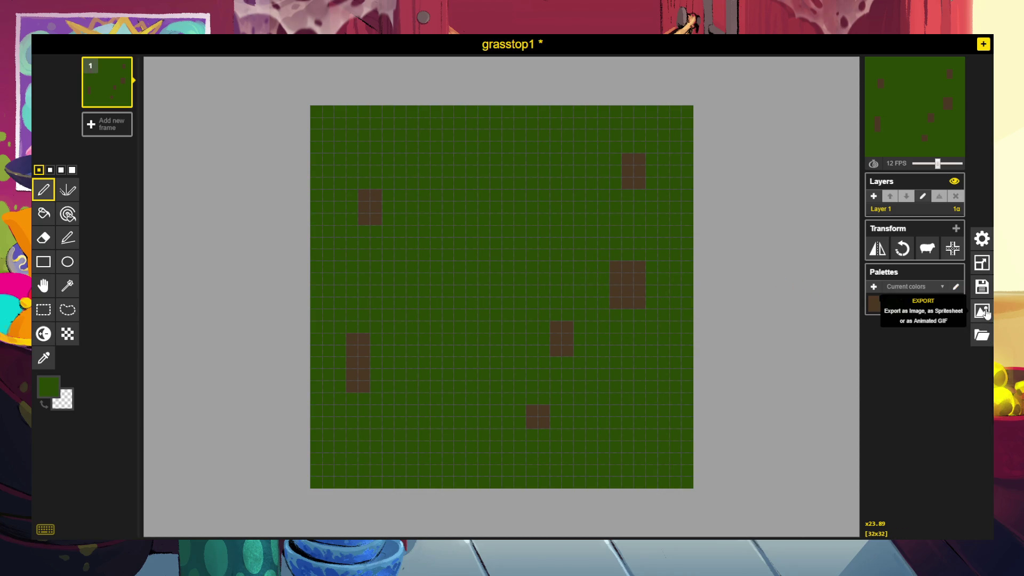
Export the grasstop1 tile with six dirt blocks as a PNG download.
{"action": "left_click", "coordinate": [981, 311]}
{"action": "left_click", "coordinate": [884, 256]}
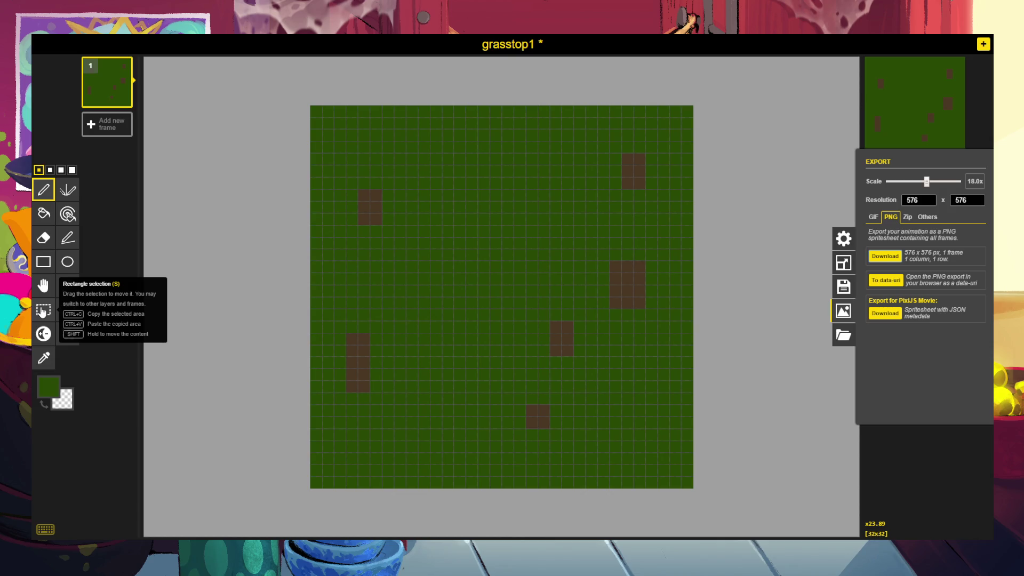
{"action": "left_click", "coordinate": [43, 311]}
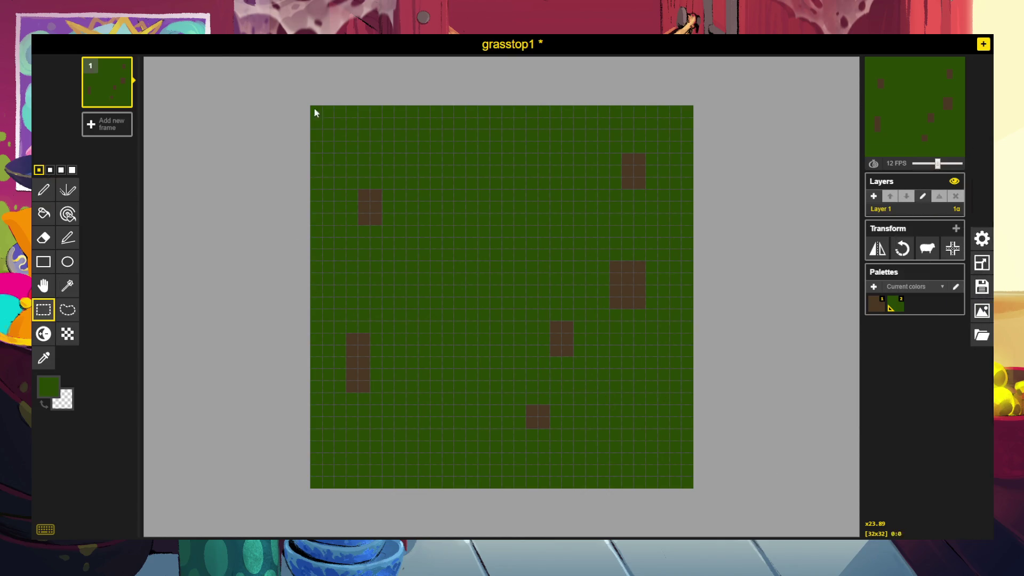
Clear the whole tile and paint a dark green band along the top rows.
{"action": "mouse_move", "coordinate": [315, 113]}
{"action": "left_mouse_down"}
{"action": "mouse_move", "coordinate": [376, 183]}
{"action": "mouse_move", "coordinate": [782, 521]}
{"action": "left_mouse_up"}
{"action": "key", "text": "Delete"}
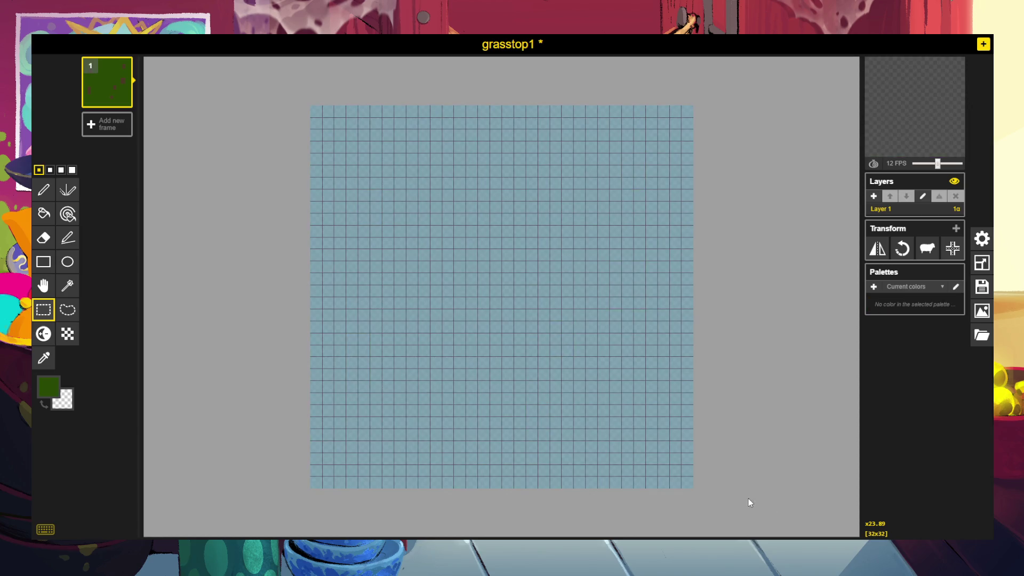
{"action": "left_click", "coordinate": [43, 189]}
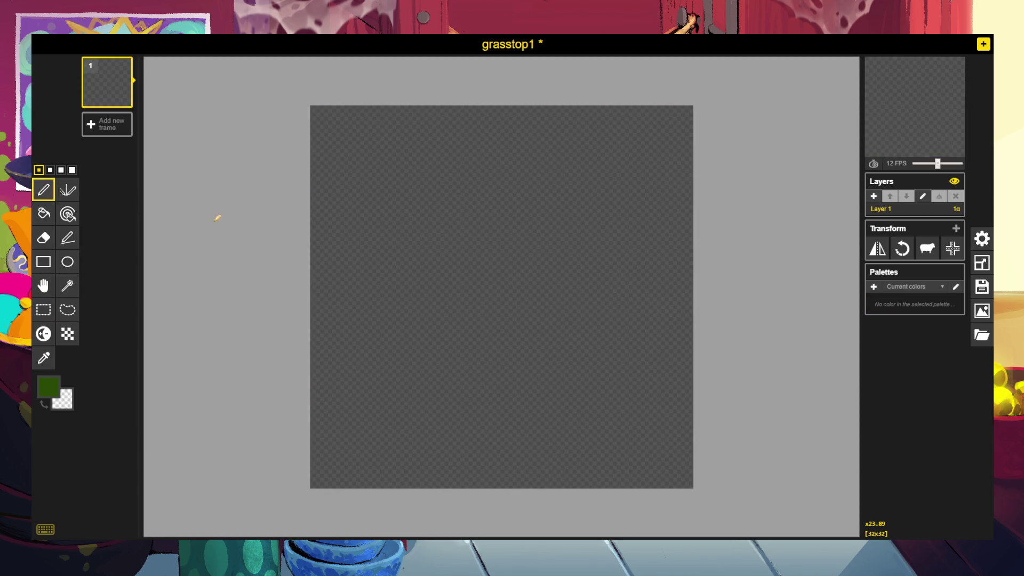
{"action": "mouse_move", "coordinate": [314, 113]}
{"action": "left_mouse_down"}
{"action": "mouse_move", "coordinate": [327, 137]}
{"action": "mouse_move", "coordinate": [341, 119]}
{"action": "mouse_move", "coordinate": [335, 110]}
{"action": "mouse_move", "coordinate": [683, 112]}
{"action": "mouse_move", "coordinate": [596, 113]}
{"action": "left_mouse_up"}
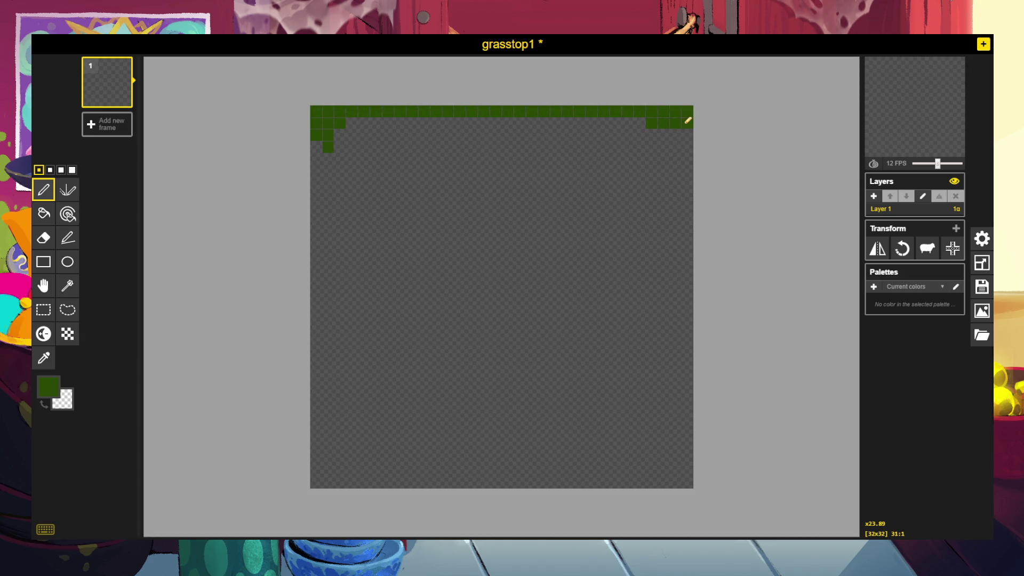
{"action": "mouse_move", "coordinate": [688, 120]}
{"action": "left_mouse_down"}
{"action": "mouse_move", "coordinate": [551, 131]}
{"action": "mouse_move", "coordinate": [526, 116]}
{"action": "mouse_move", "coordinate": [544, 144]}
{"action": "mouse_move", "coordinate": [485, 110]}
{"action": "mouse_move", "coordinate": [389, 106]}
{"action": "mouse_move", "coordinate": [347, 120]}
{"action": "left_mouse_up"}
Add hanging grass strands of varying lengths below the top band.
{"action": "left_click", "coordinate": [411, 130]}
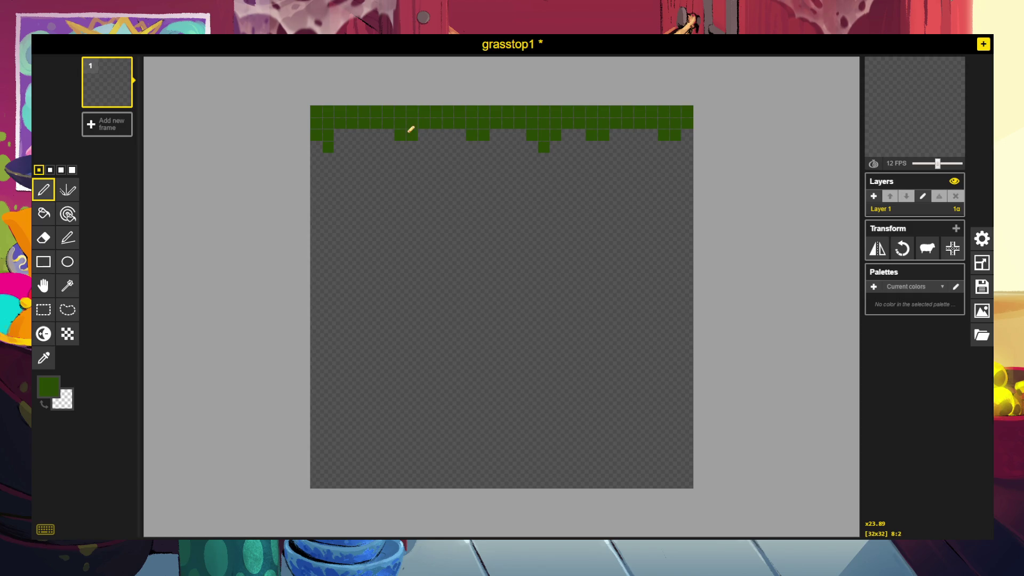
{"action": "mouse_move", "coordinate": [412, 144]}
{"action": "left_mouse_down"}
{"action": "mouse_move", "coordinate": [402, 151]}
{"action": "mouse_move", "coordinate": [414, 167]}
{"action": "left_mouse_up"}
{"action": "left_click", "coordinate": [365, 134]}
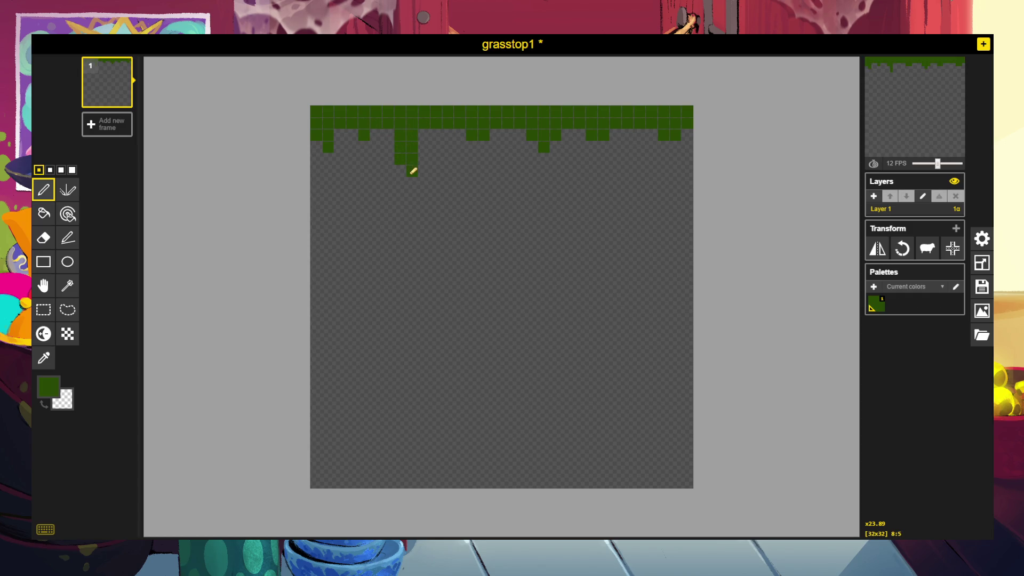
{"action": "left_click", "coordinate": [472, 147]}
{"action": "left_click", "coordinate": [473, 158]}
{"action": "left_click_drag", "start_coordinate": [591, 135], "coordinate": [593, 159]}
{"action": "left_click", "coordinate": [592, 171]}
{"action": "left_click", "coordinate": [664, 147]}
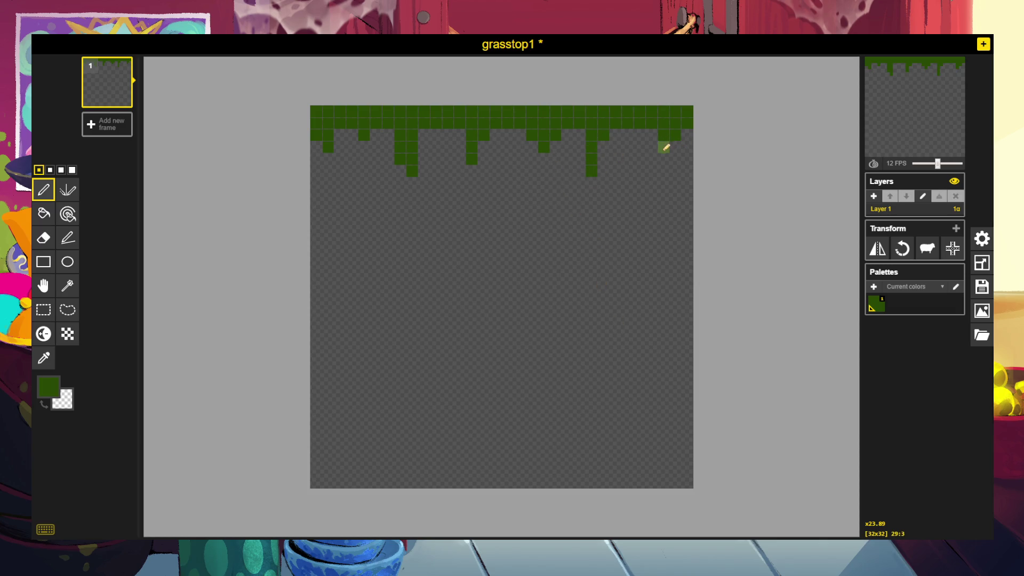
Download the grass-top fringe as a 576x576 PNG at 18x scale.
{"action": "left_click", "coordinate": [986, 343]}
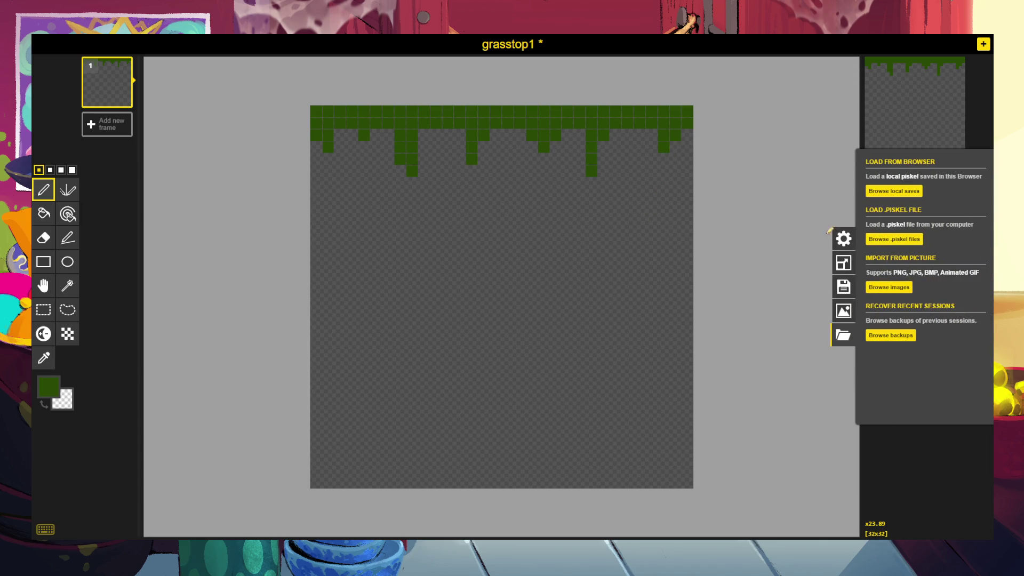
{"action": "left_click", "coordinate": [937, 473]}
{"action": "left_click", "coordinate": [983, 312]}
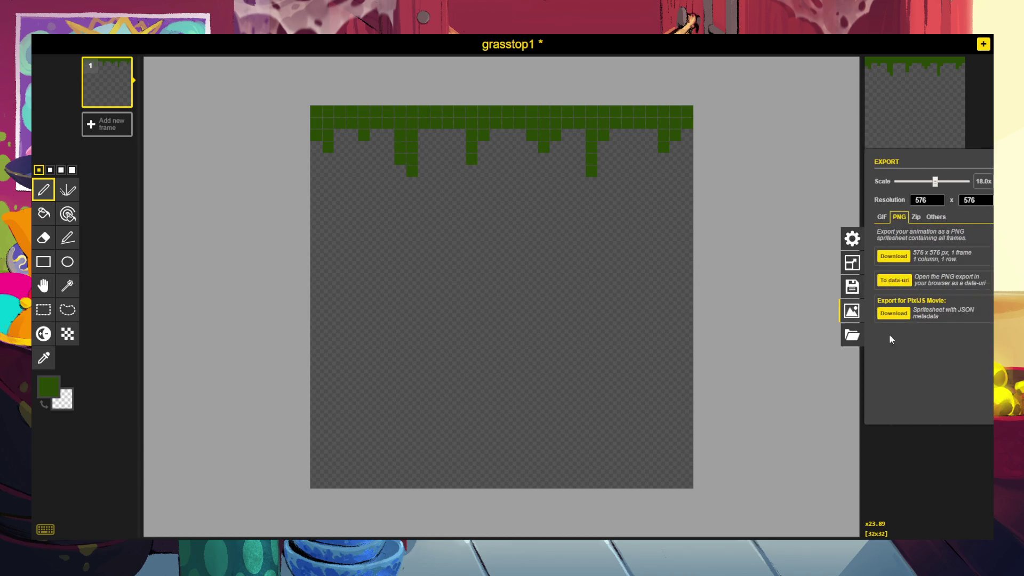
{"action": "left_click", "coordinate": [885, 256]}
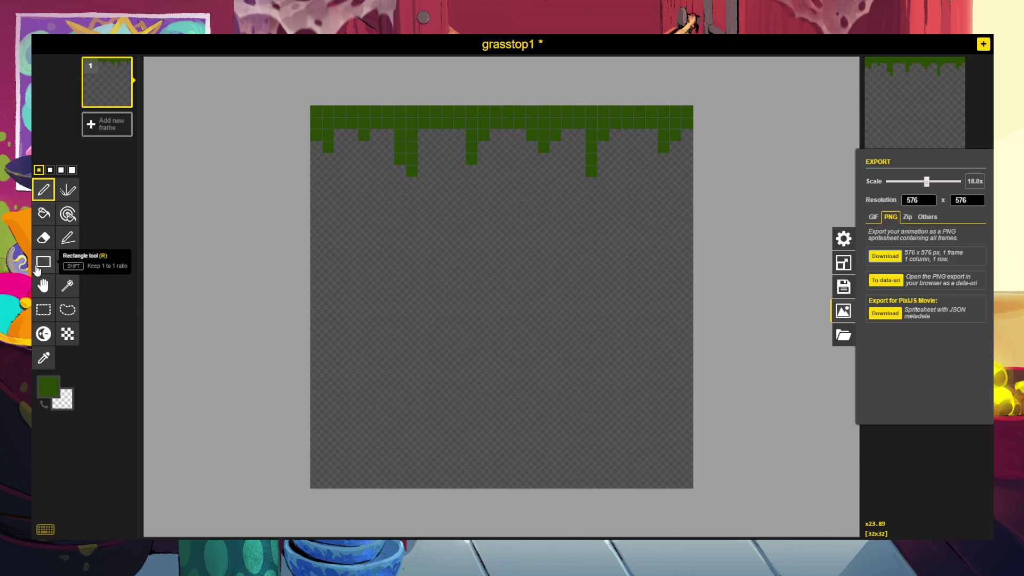
Delete the old grass fringe from the top rows of the canvas.
{"action": "left_click", "coordinate": [42, 313]}
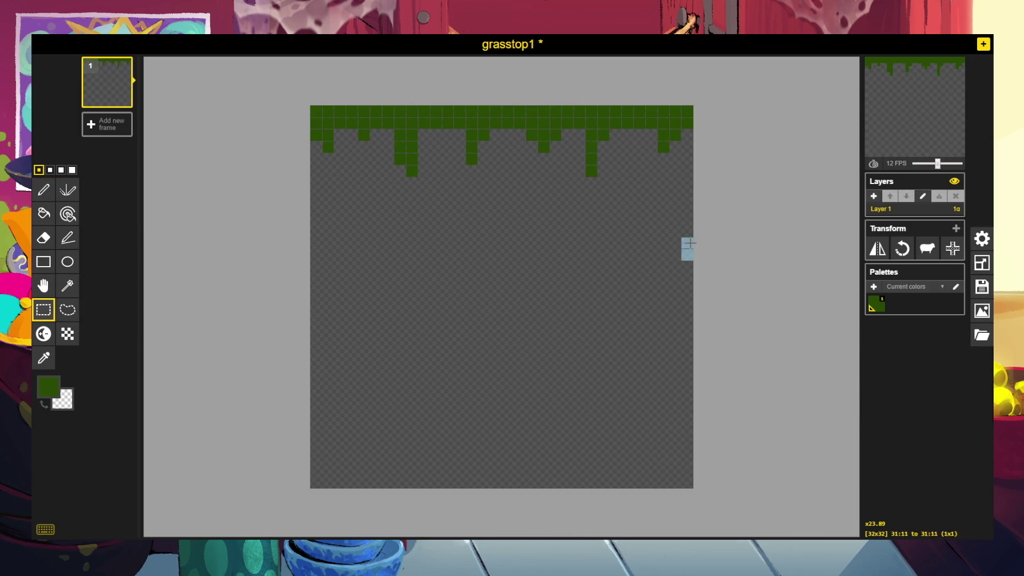
{"action": "left_click_drag", "start_coordinate": [688, 255], "coordinate": [307, 102]}
{"action": "key", "text": "Delete"}
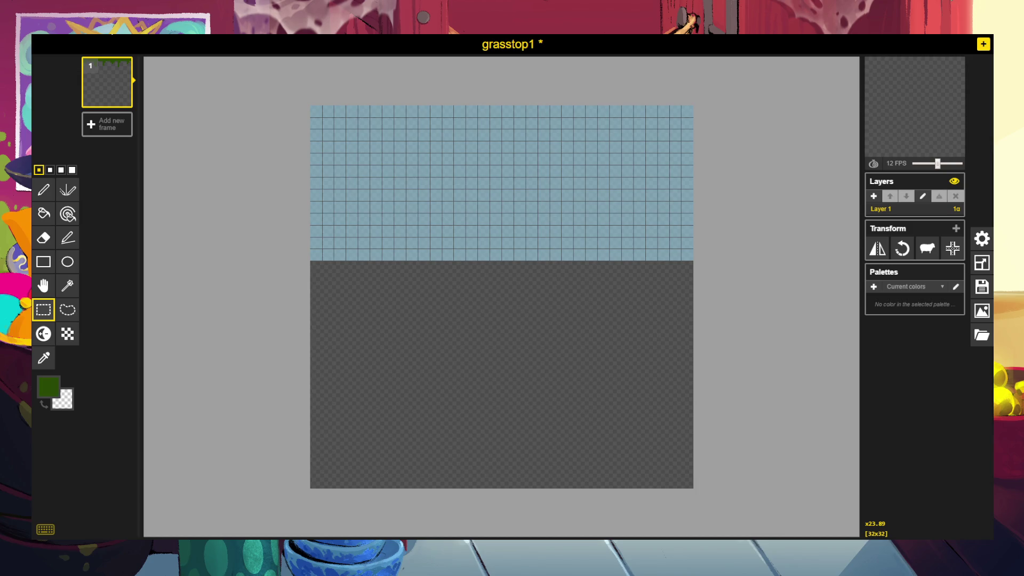
{"action": "left_click", "coordinate": [329, 317]}
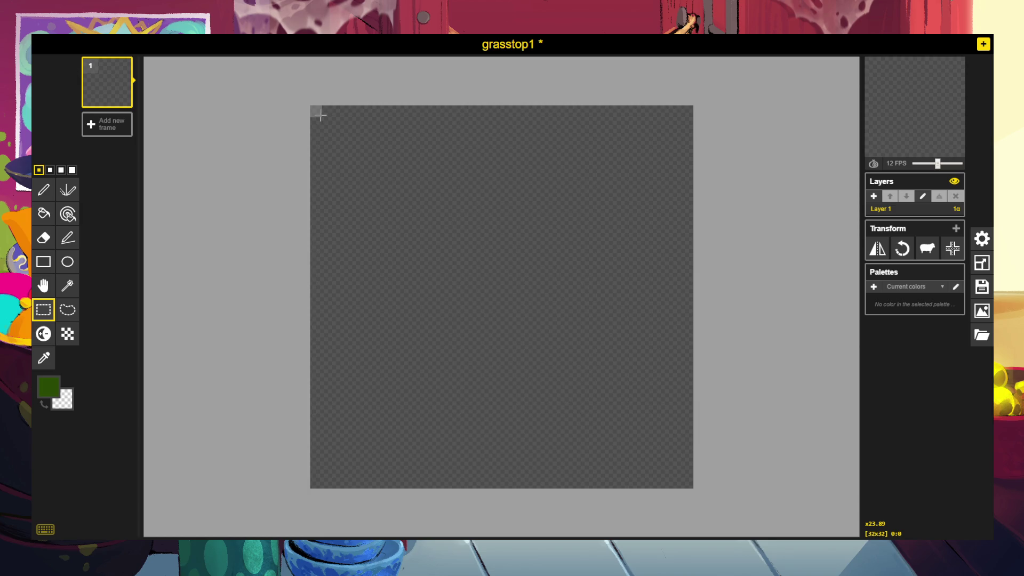
{"action": "left_click_drag", "start_coordinate": [320, 115], "coordinate": [318, 123]}
Draw a new dark green grass strip with a drip across the top rows.
{"action": "left_click", "coordinate": [48, 386]}
{"action": "left_click", "coordinate": [43, 189]}
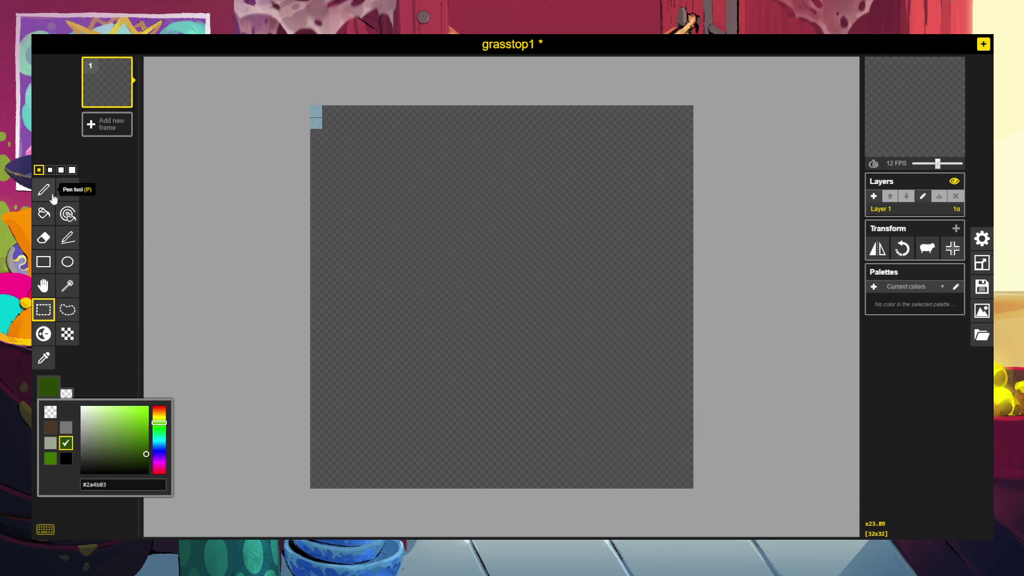
{"action": "mouse_move", "coordinate": [315, 120]}
{"action": "left_mouse_down"}
{"action": "mouse_move", "coordinate": [315, 111]}
{"action": "mouse_move", "coordinate": [408, 109]}
{"action": "mouse_move", "coordinate": [393, 133]}
{"action": "mouse_move", "coordinate": [430, 114]}
{"action": "mouse_move", "coordinate": [452, 164]}
{"action": "mouse_move", "coordinate": [447, 130]}
{"action": "mouse_move", "coordinate": [469, 112]}
{"action": "mouse_move", "coordinate": [502, 116]}
{"action": "mouse_move", "coordinate": [533, 104]}
{"action": "mouse_move", "coordinate": [575, 116]}
{"action": "mouse_move", "coordinate": [554, 183]}
{"action": "left_mouse_up"}
{"action": "mouse_move", "coordinate": [566, 135]}
{"action": "left_mouse_down"}
{"action": "mouse_move", "coordinate": [591, 107]}
{"action": "mouse_move", "coordinate": [610, 117]}
{"action": "mouse_move", "coordinate": [594, 112]}
{"action": "mouse_move", "coordinate": [638, 140]}
{"action": "mouse_move", "coordinate": [629, 170]}
{"action": "left_mouse_up"}
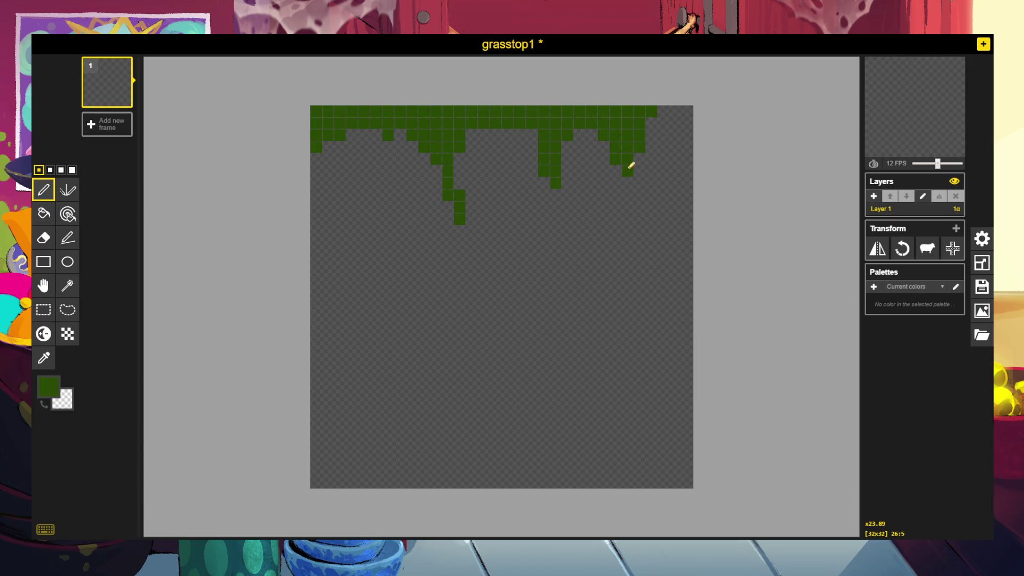
{"action": "mouse_move", "coordinate": [628, 130]}
{"action": "left_mouse_down"}
{"action": "mouse_move", "coordinate": [636, 113]}
{"action": "mouse_move", "coordinate": [676, 123]}
{"action": "left_mouse_up"}
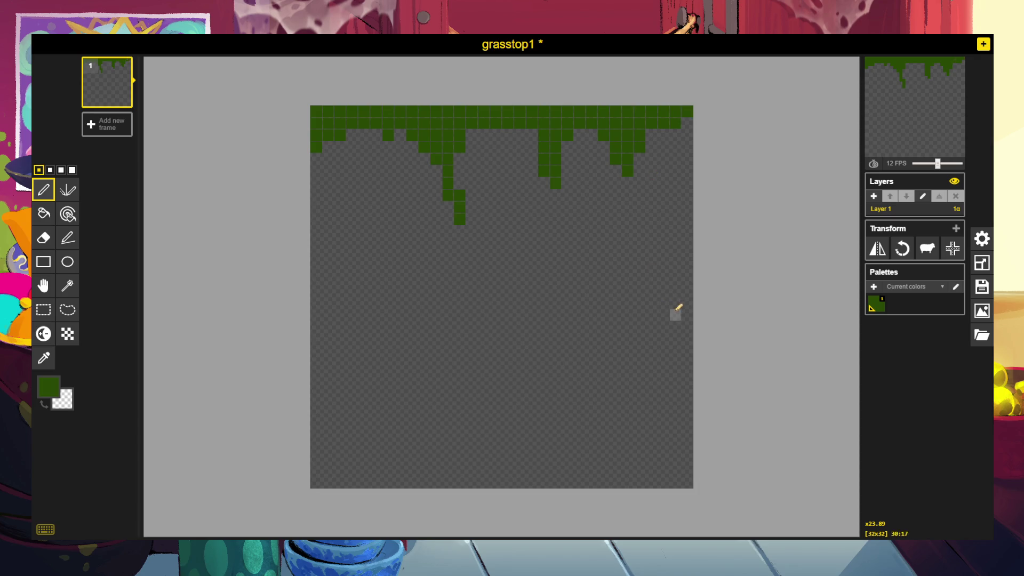
{"action": "left_click", "coordinate": [687, 123]}
Erase two stray left-edge pixels and widen the long left-centre drip.
{"action": "right_click", "coordinate": [316, 147]}
{"action": "right_click", "coordinate": [316, 135]}
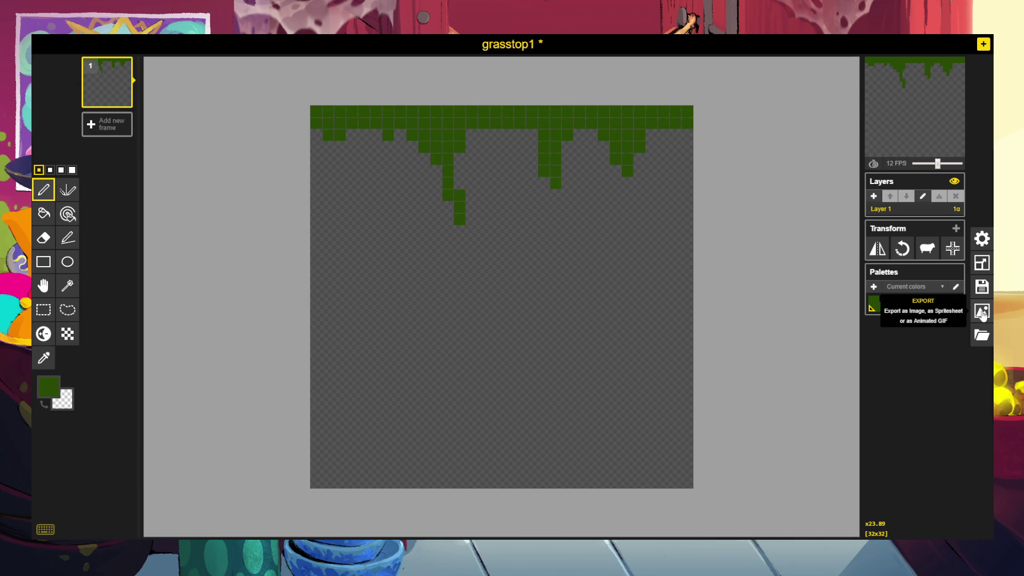
{"action": "left_click", "coordinate": [982, 313]}
{"action": "left_click", "coordinate": [766, 191]}
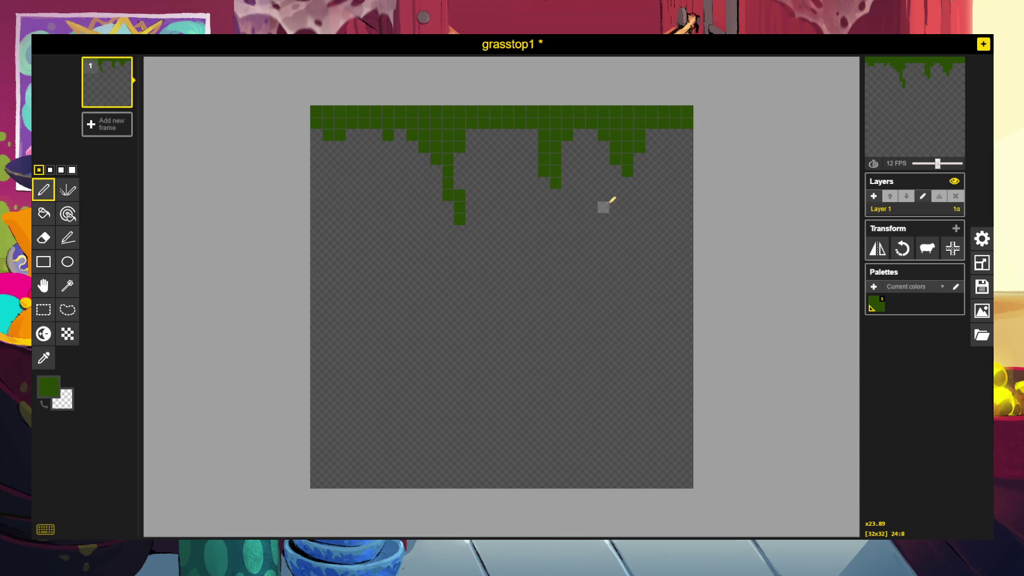
{"action": "mouse_move", "coordinate": [459, 184]}
{"action": "left_mouse_down"}
{"action": "mouse_move", "coordinate": [460, 145]}
{"action": "mouse_move", "coordinate": [476, 133]}
{"action": "left_mouse_up"}
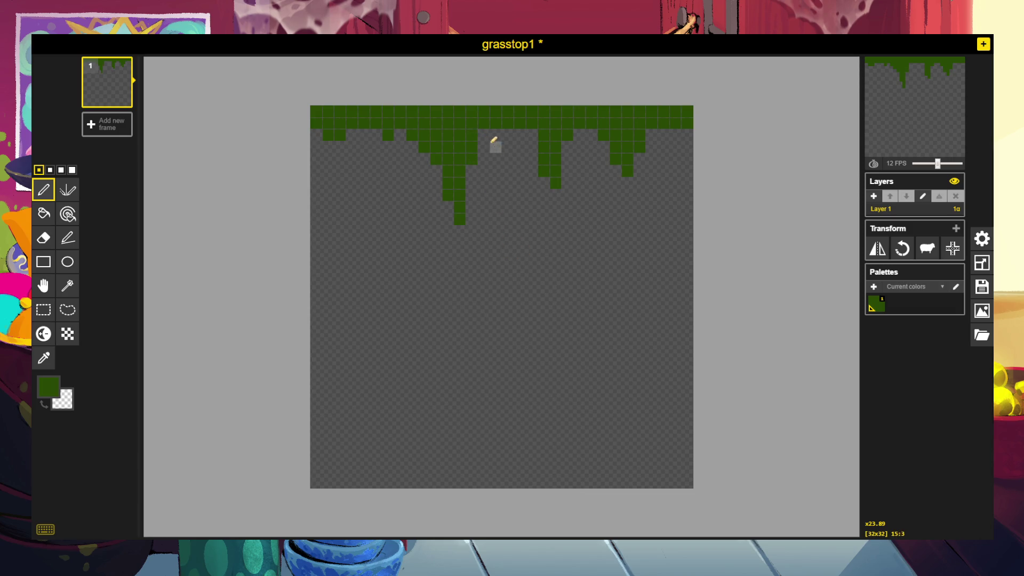
{"action": "left_click", "coordinate": [484, 135]}
Download the fringe as a 576x576 PNG, then erase the hanging drips.
{"action": "left_click", "coordinate": [983, 311]}
{"action": "left_click", "coordinate": [889, 260]}
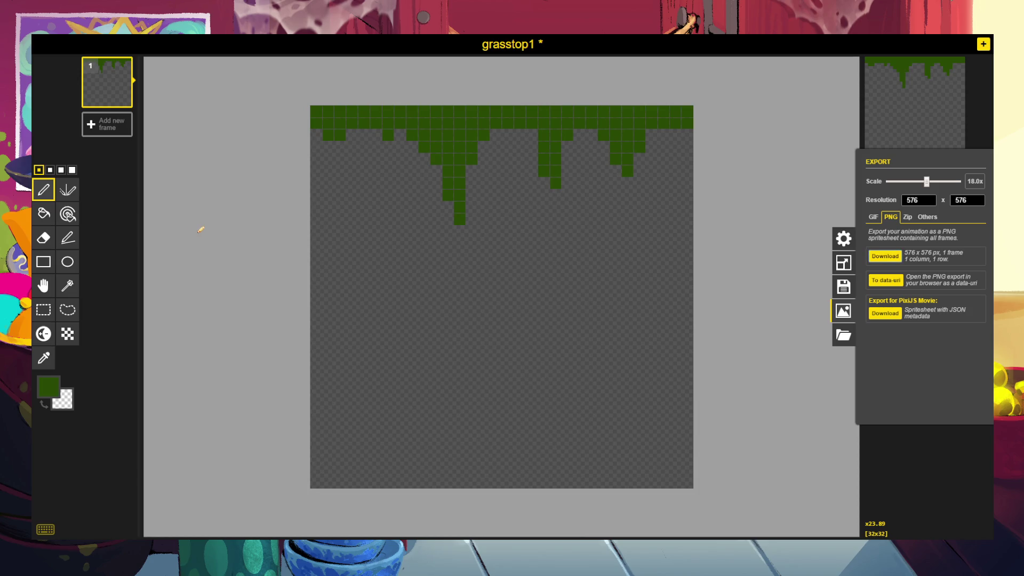
{"action": "mouse_move", "coordinate": [430, 117]}
{"action": "left_mouse_down"}
{"action": "mouse_move", "coordinate": [453, 160]}
{"action": "mouse_move", "coordinate": [425, 223]}
{"action": "mouse_move", "coordinate": [466, 194]}
{"action": "mouse_move", "coordinate": [446, 142]}
{"action": "mouse_move", "coordinate": [530, 151]}
{"action": "mouse_move", "coordinate": [464, 131]}
{"action": "mouse_move", "coordinate": [661, 135]}
{"action": "mouse_move", "coordinate": [542, 135]}
{"action": "mouse_move", "coordinate": [613, 133]}
{"action": "mouse_move", "coordinate": [558, 165]}
{"action": "mouse_move", "coordinate": [626, 165]}
{"action": "mouse_move", "coordinate": [591, 126]}
{"action": "mouse_move", "coordinate": [608, 110]}
{"action": "mouse_move", "coordinate": [603, 124]}
{"action": "left_mouse_up"}
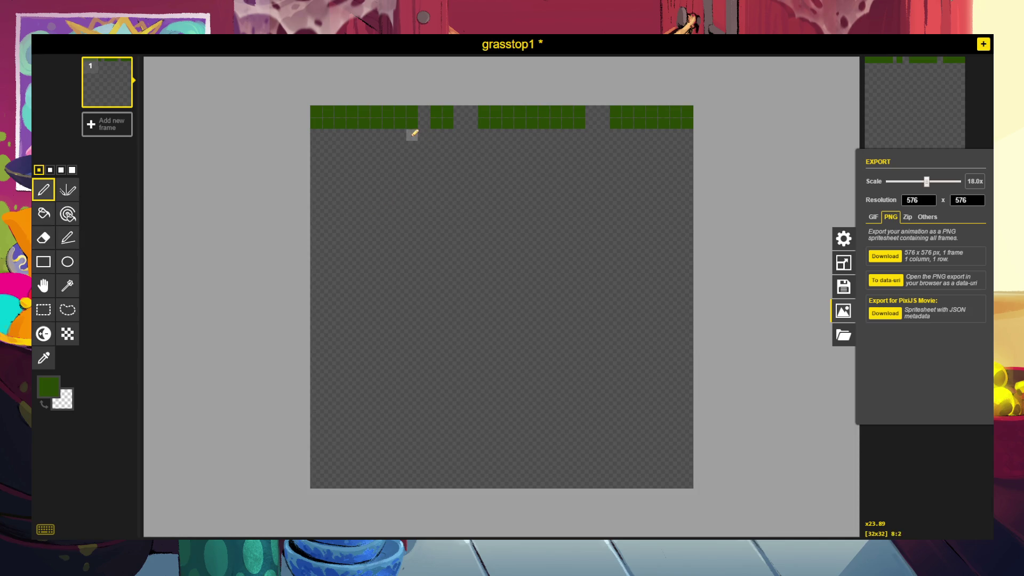
Draw new short green drips and bumps below the top band.
{"action": "mouse_move", "coordinate": [413, 134]}
{"action": "left_mouse_down"}
{"action": "mouse_move", "coordinate": [393, 161]}
{"action": "mouse_move", "coordinate": [393, 137]}
{"action": "mouse_move", "coordinate": [389, 183]}
{"action": "left_mouse_up"}
{"action": "left_click", "coordinate": [532, 135]}
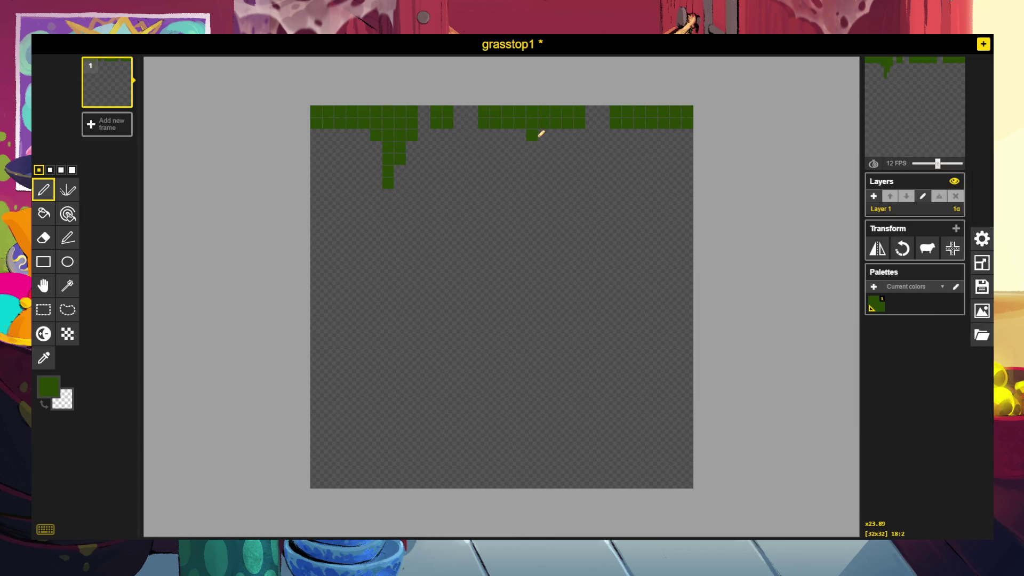
{"action": "left_click_drag", "start_coordinate": [537, 137], "coordinate": [540, 144]}
{"action": "left_click_drag", "start_coordinate": [648, 136], "coordinate": [652, 148]}
{"action": "left_click", "coordinate": [663, 134]}
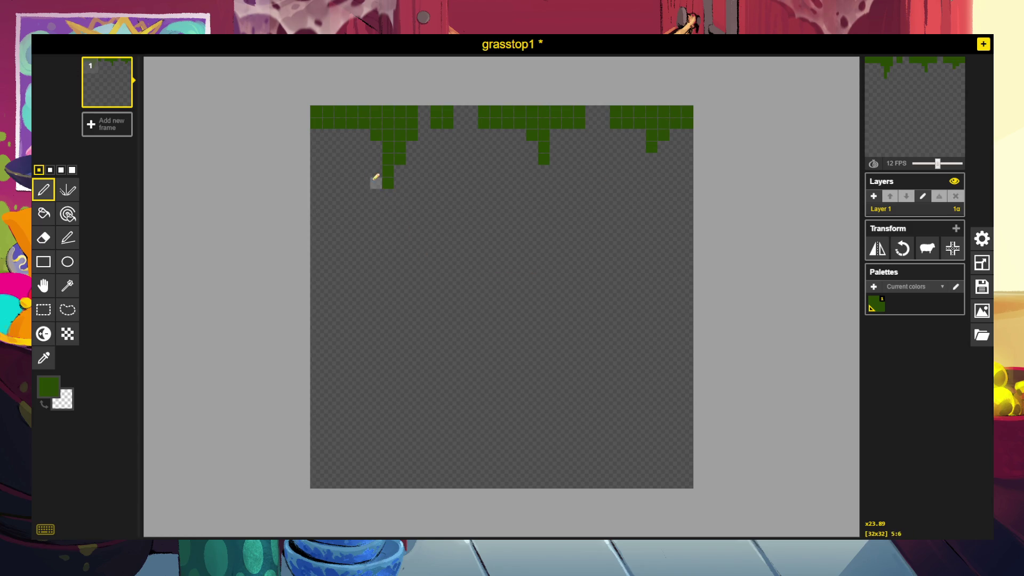
{"action": "left_click", "coordinate": [328, 135]}
Fill three gaps in the top grass row and bring up the export options.
{"action": "left_click", "coordinate": [424, 112]}
{"action": "left_click", "coordinate": [592, 111]}
{"action": "left_click", "coordinate": [472, 111]}
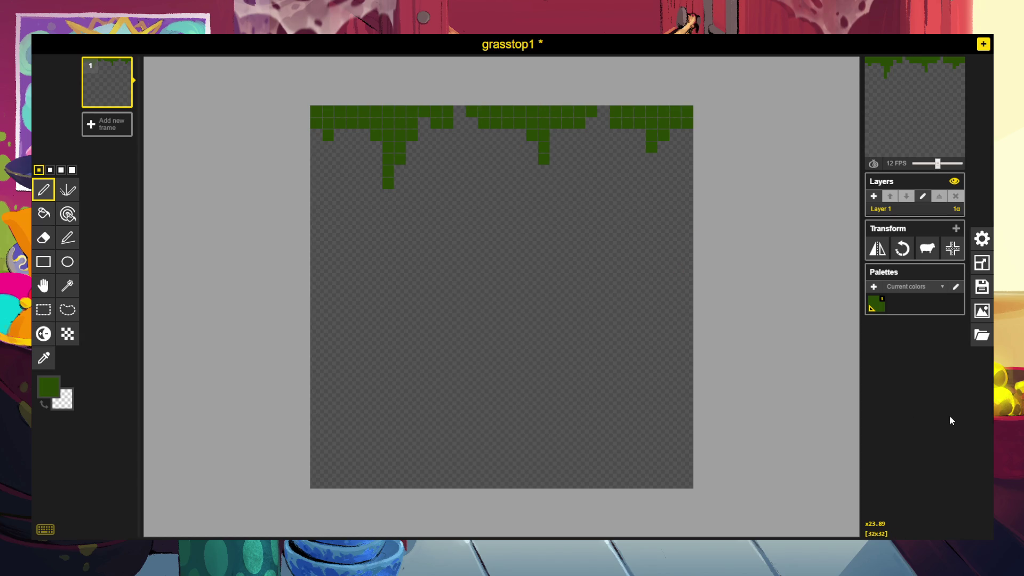
{"action": "left_click", "coordinate": [974, 314]}
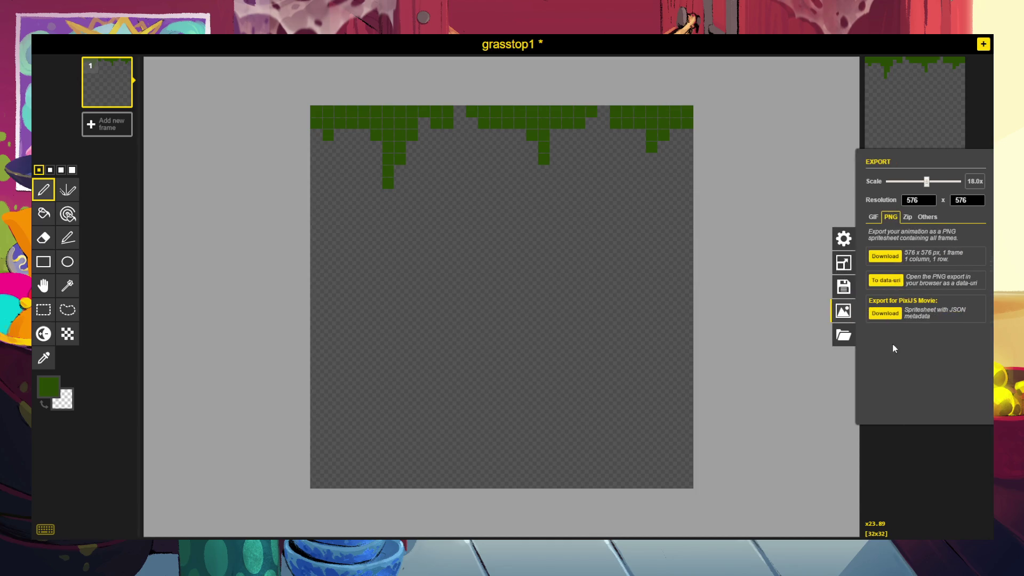
Save the reworked grasstop1 fringe with its new drips as a PNG download.
{"action": "left_click", "coordinate": [883, 259]}
{"action": "left_click", "coordinate": [43, 309]}
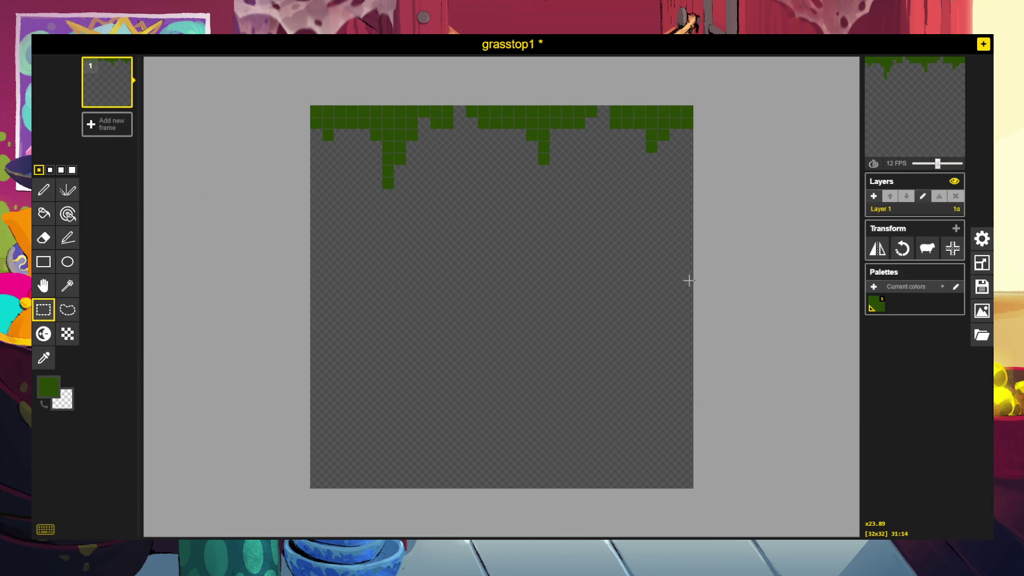
Delete the grass rows from the canvas and start importing grassbottom&dirt1.png at 576x576.
{"action": "mouse_move", "coordinate": [689, 281]}
{"action": "left_mouse_down"}
{"action": "mouse_move", "coordinate": [677, 262]}
{"action": "mouse_move", "coordinate": [334, 41]}
{"action": "mouse_move", "coordinate": [176, 59]}
{"action": "left_mouse_up"}
{"action": "key", "text": "Delete"}
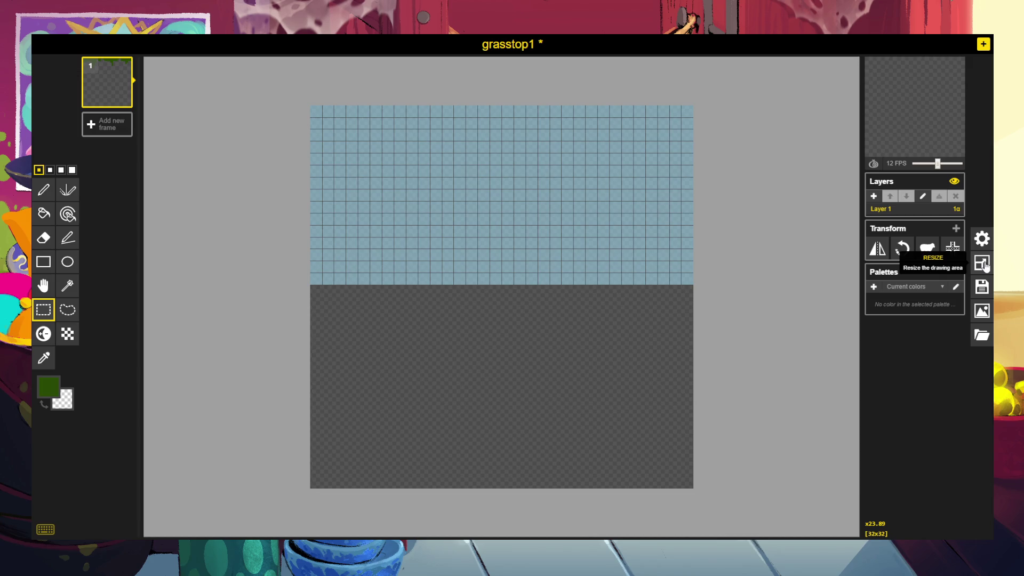
{"action": "left_click", "coordinate": [984, 346]}
{"action": "left_click", "coordinate": [895, 196]}
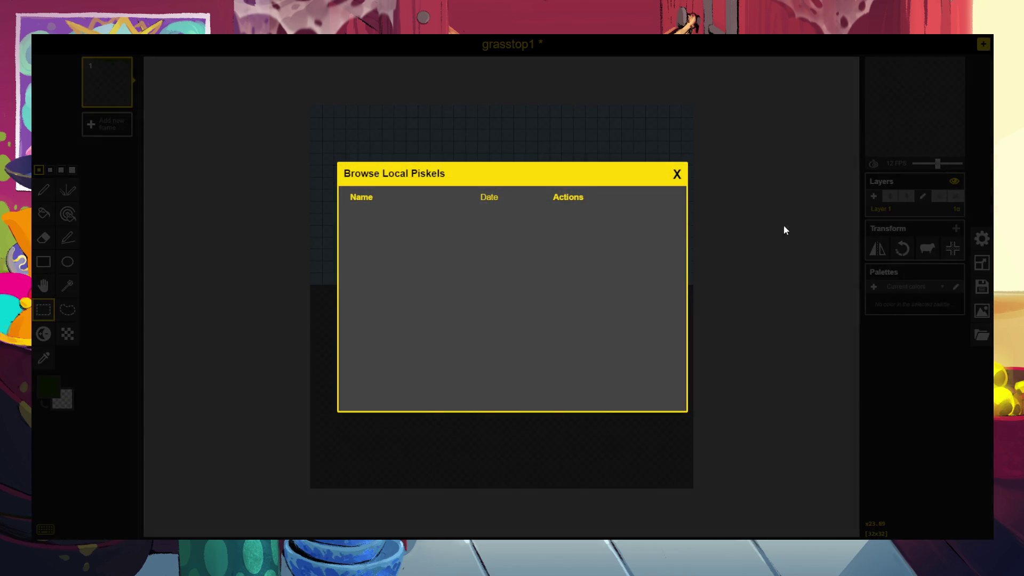
{"action": "left_click", "coordinate": [678, 174]}
{"action": "left_click", "coordinate": [982, 334]}
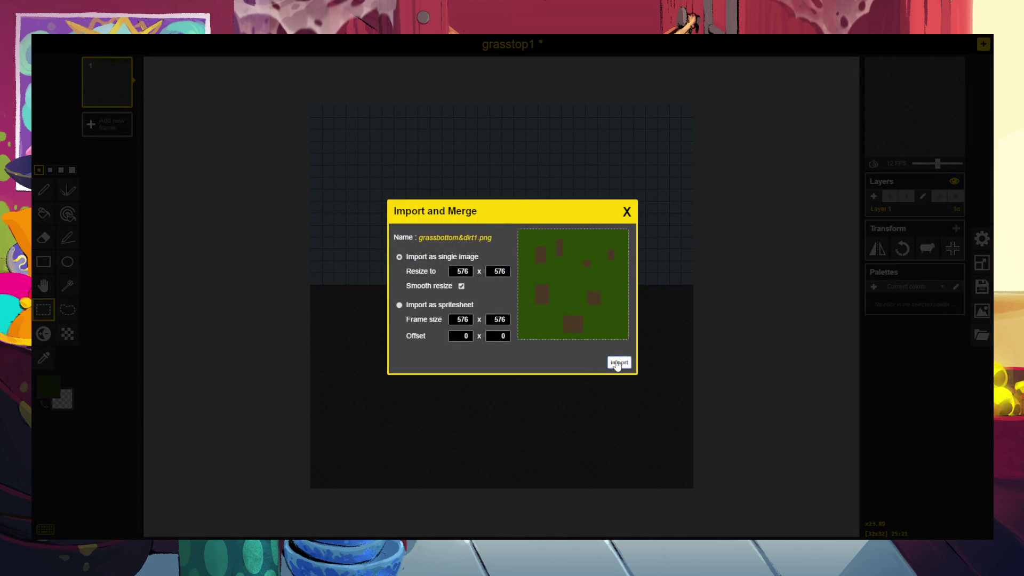
Import grassbottom&dirt1.png and pick its dirt brown as the drawing colour.
{"action": "left_click", "coordinate": [619, 362]}
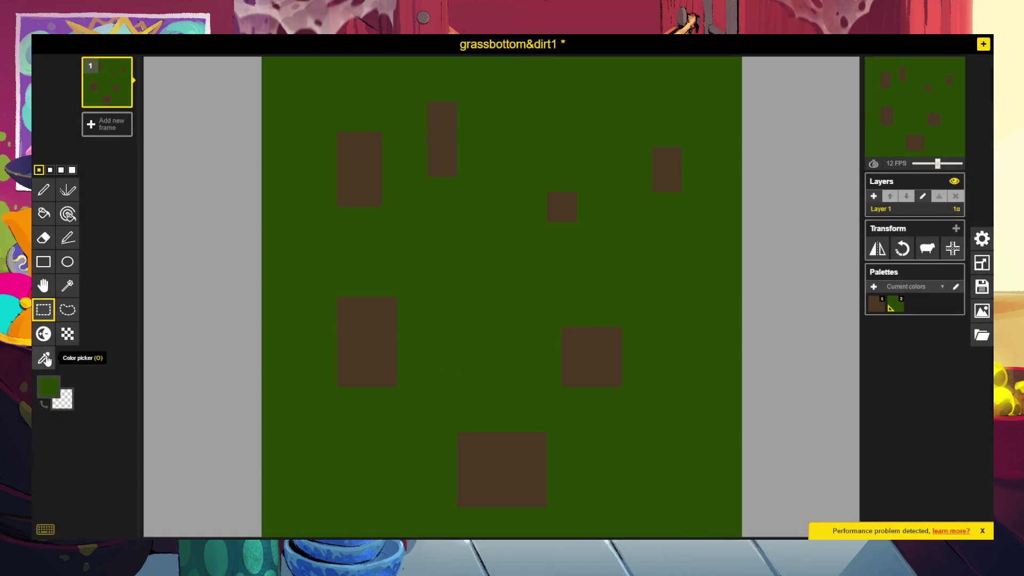
{"action": "left_click", "coordinate": [43, 357]}
{"action": "left_click", "coordinate": [362, 333]}
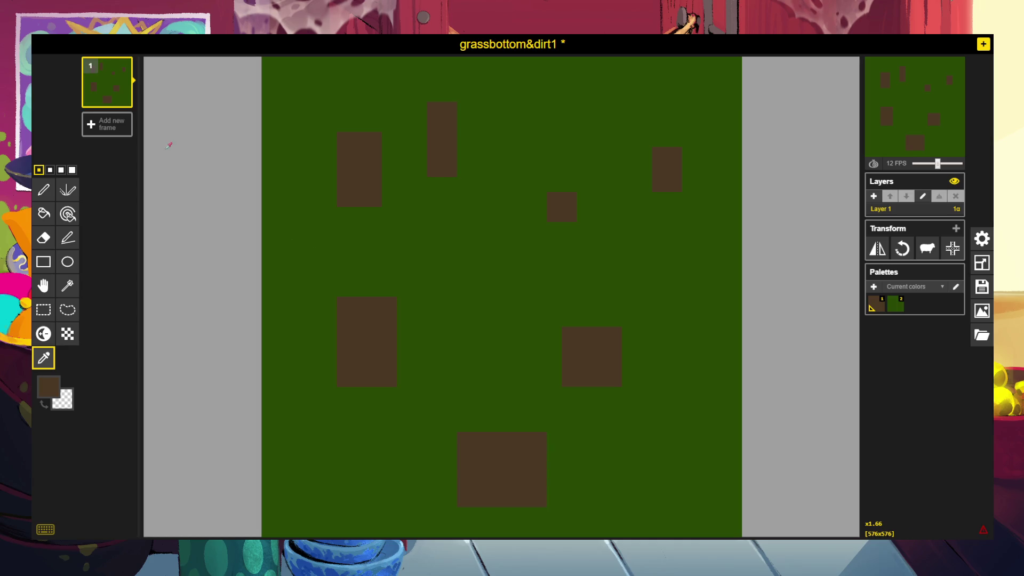
Check the settings and performance warning, then undo the import to an empty canvas.
{"action": "mouse_move", "coordinate": [104, 91]}
{"action": "left_click", "coordinate": [981, 239]}
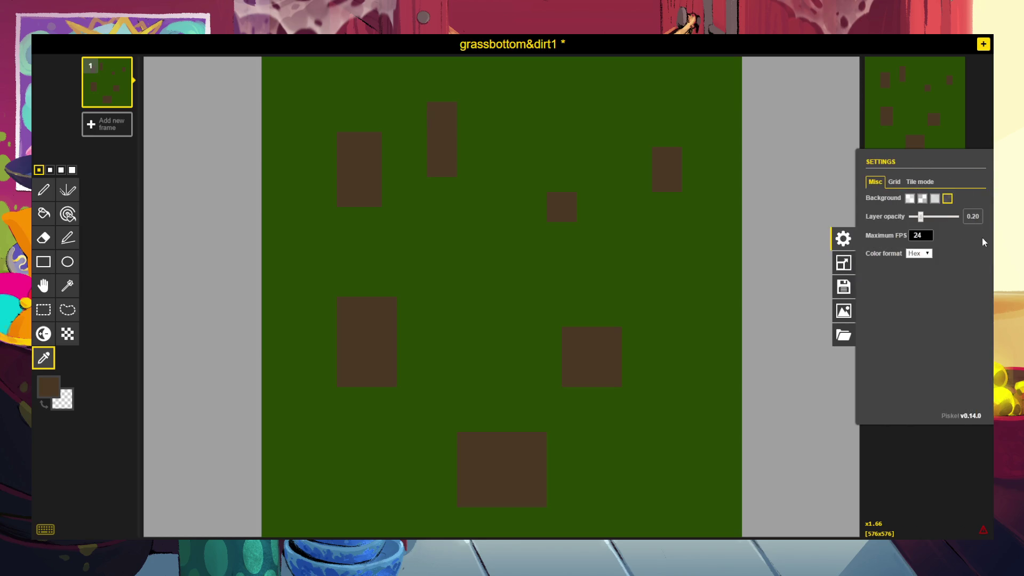
{"action": "left_click", "coordinate": [944, 470]}
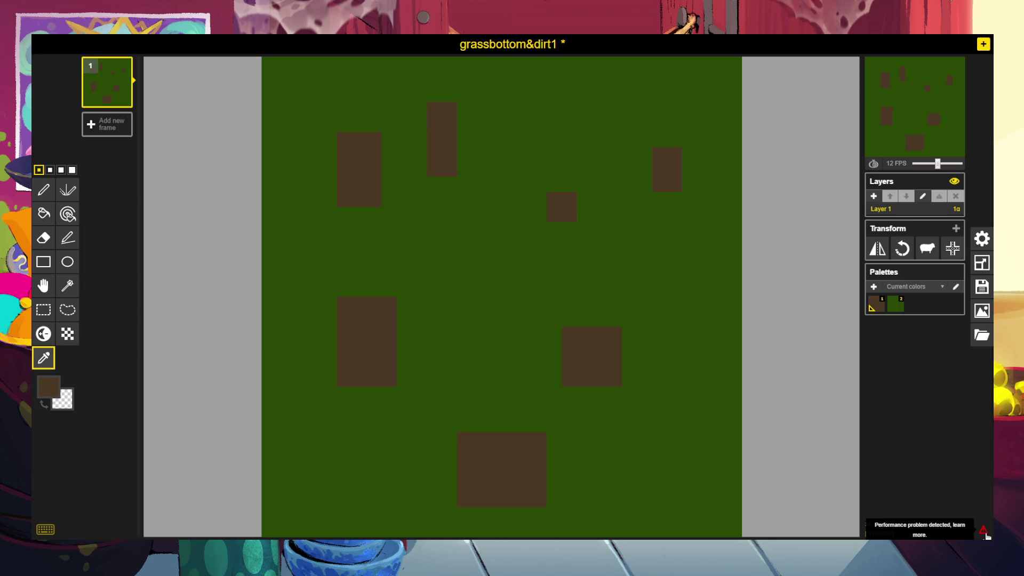
{"action": "left_click", "coordinate": [984, 533]}
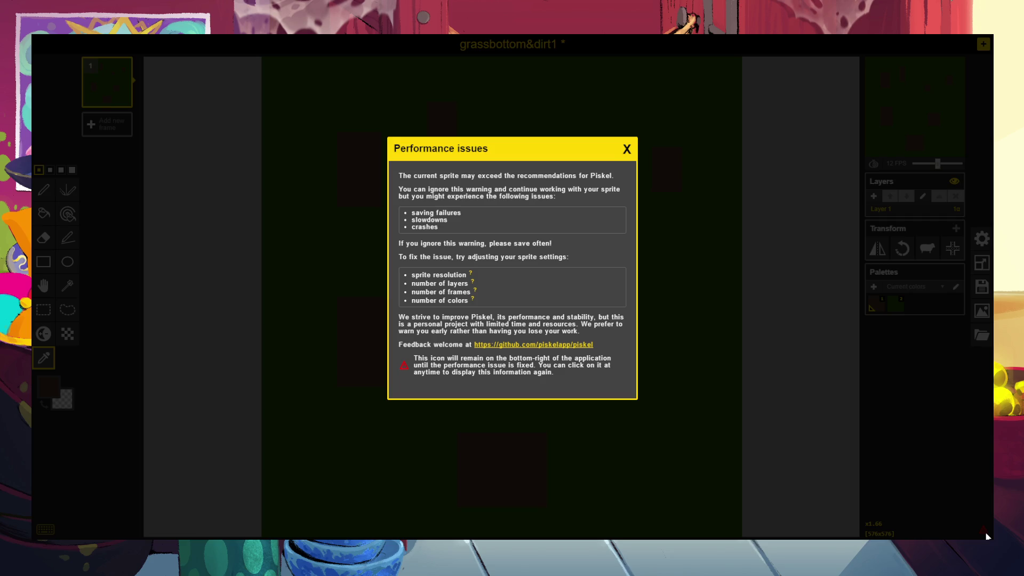
{"action": "left_click", "coordinate": [627, 149]}
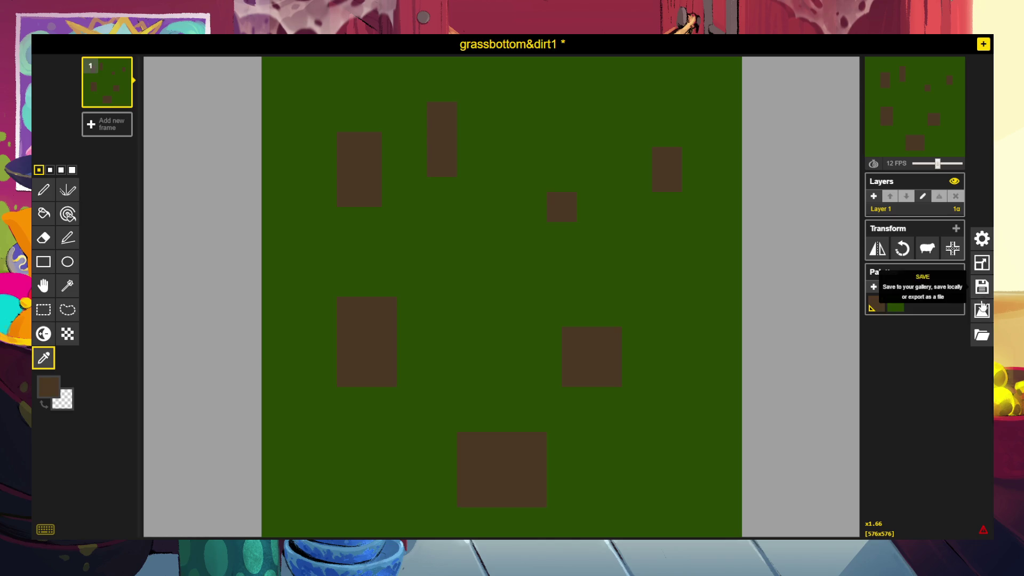
{"action": "left_click", "coordinate": [980, 238]}
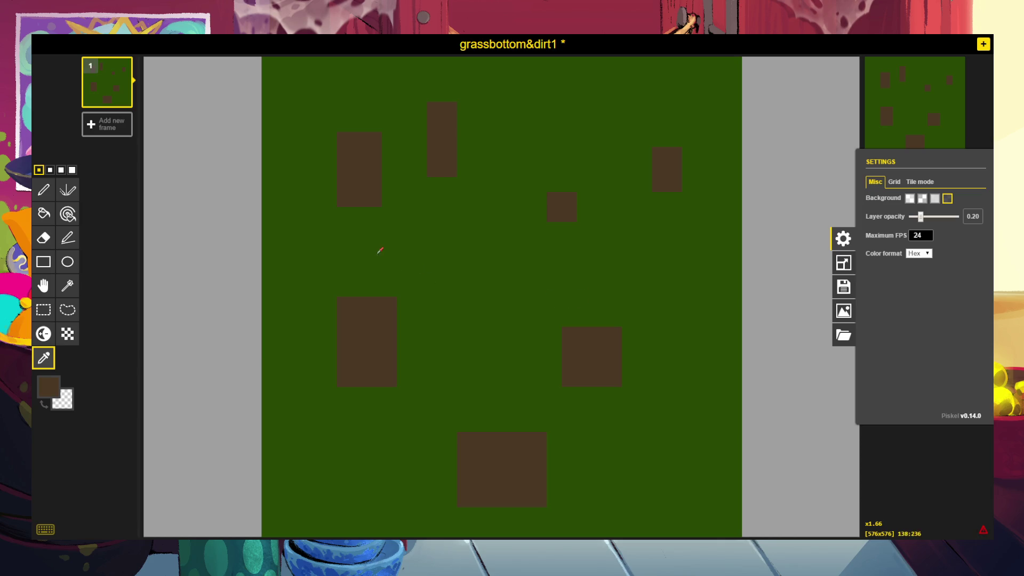
{"action": "key", "text": "ctrl+z"}
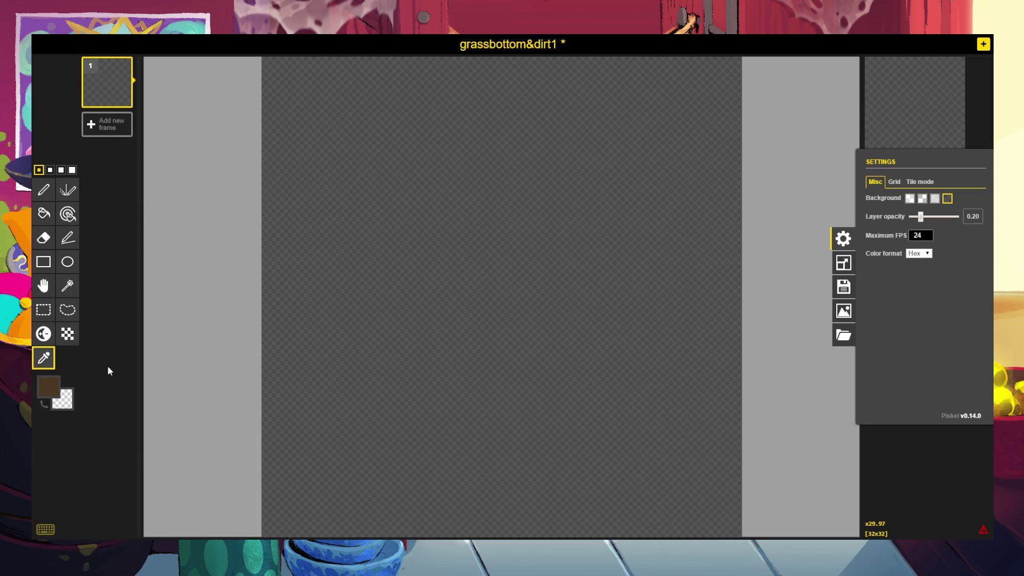
Close the settings, then paste and undo the grass fringe pixels.
{"action": "left_click", "coordinate": [404, 270]}
{"action": "key", "text": "Escape"}
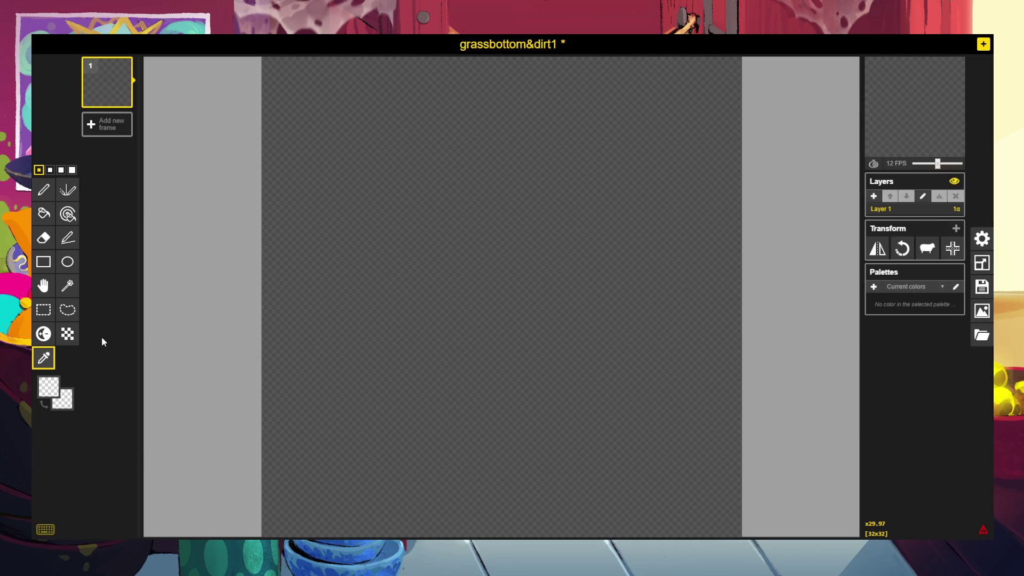
{"action": "key", "text": "ctrl+v"}
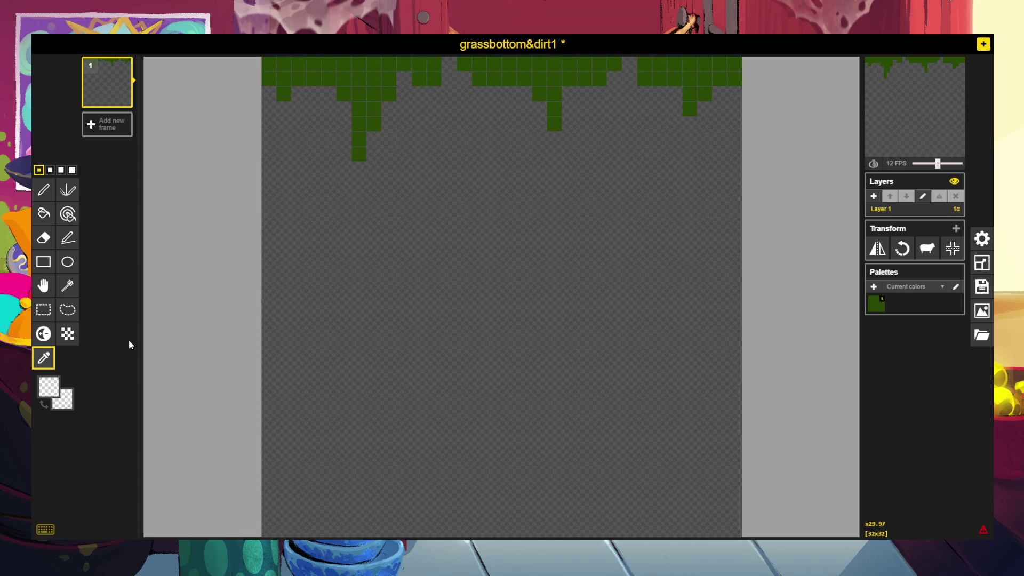
{"action": "key", "text": "ctrl+z"}
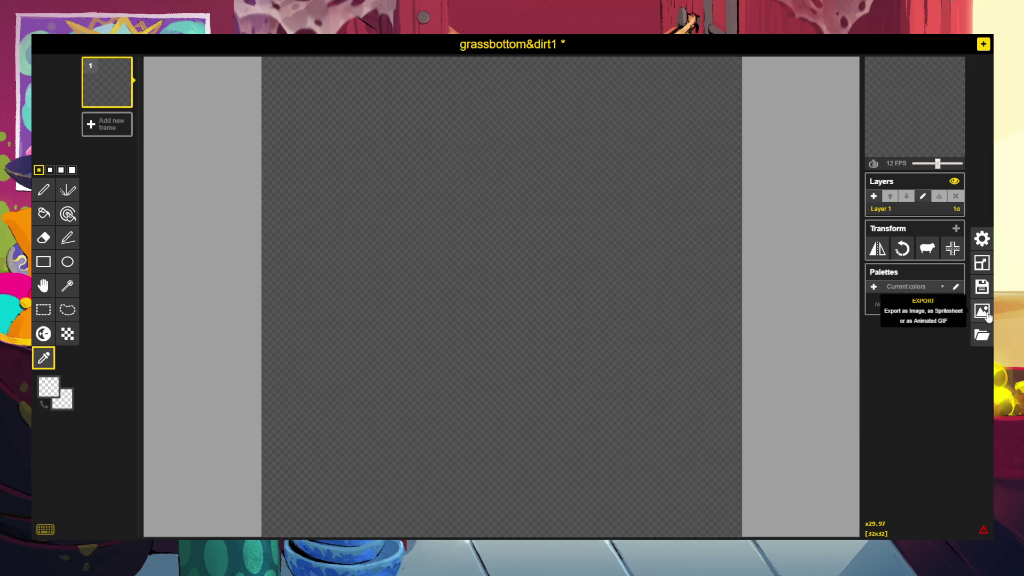
Import grassbottom&dirt2.png and eyedrop its brown dirt colour.
{"action": "left_click", "coordinate": [983, 335]}
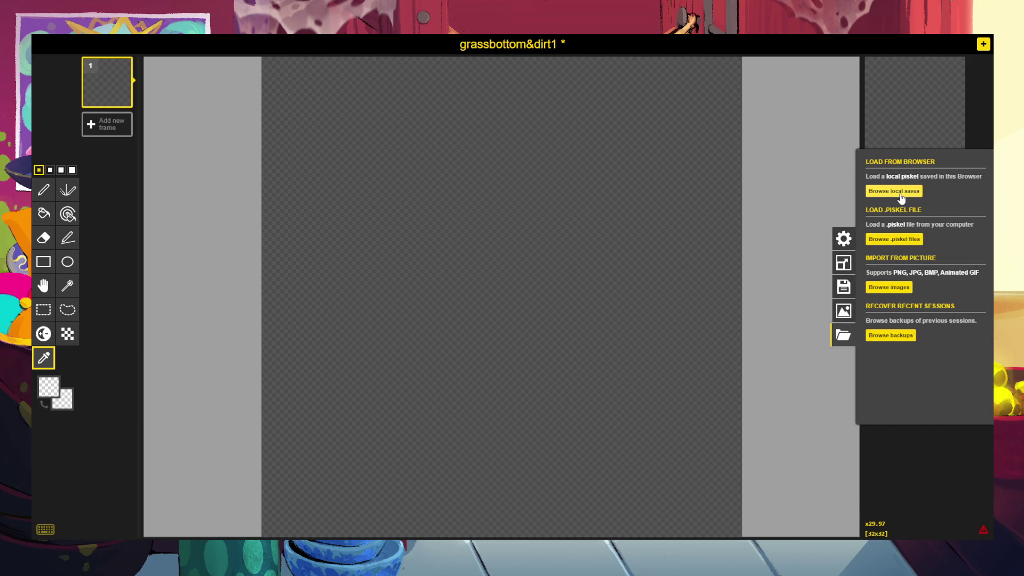
{"action": "left_click", "coordinate": [898, 290]}
{"action": "double_click", "coordinate": [208, 121]}
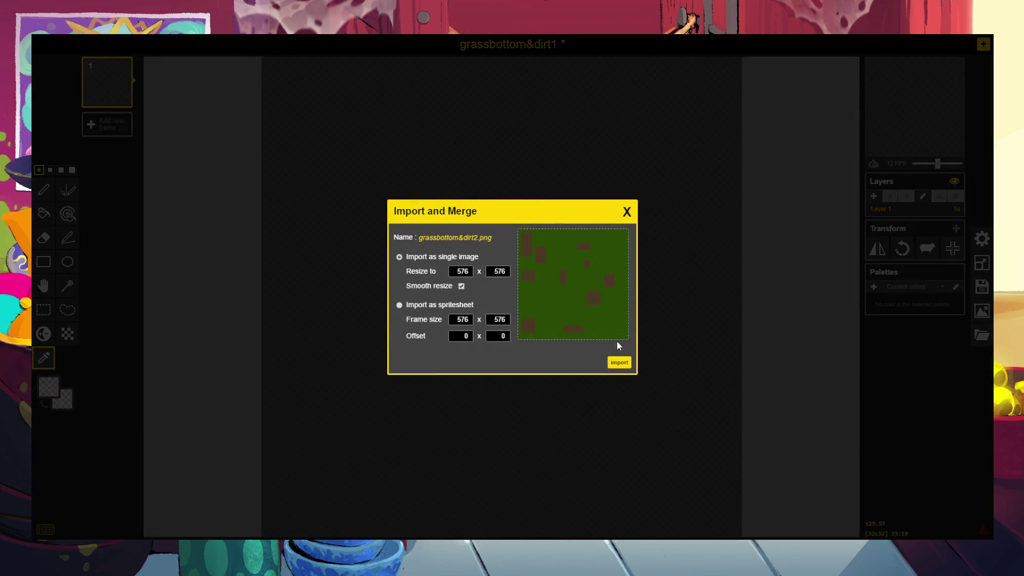
{"action": "left_click", "coordinate": [619, 363]}
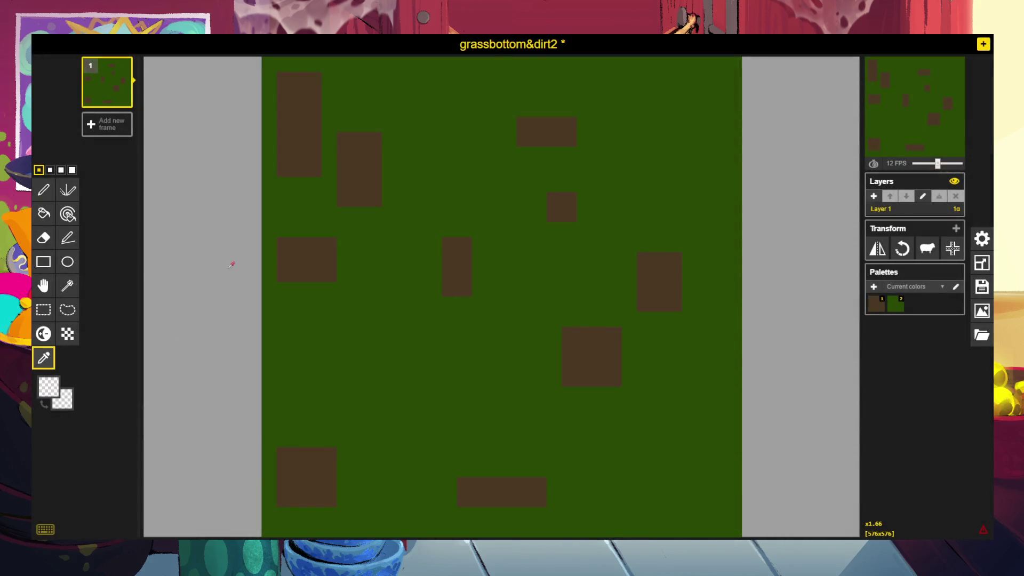
{"action": "left_click", "coordinate": [295, 261]}
Select the whole 576x576 canvas with rectangle selection and delete the grass tile, leaving it transparent.
{"action": "key", "text": "w"}
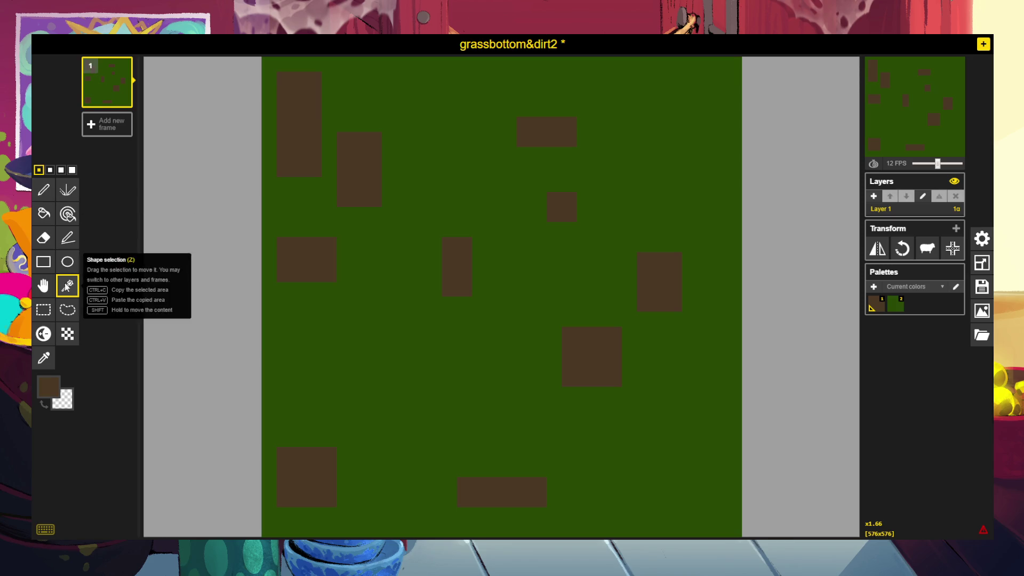
{"action": "left_click", "coordinate": [43, 309]}
{"action": "mouse_move", "coordinate": [261, 61]}
{"action": "left_mouse_down"}
{"action": "mouse_move", "coordinate": [283, 93]}
{"action": "mouse_move", "coordinate": [773, 533]}
{"action": "mouse_move", "coordinate": [851, 536]}
{"action": "left_mouse_up"}
{"action": "key", "text": "Delete"}
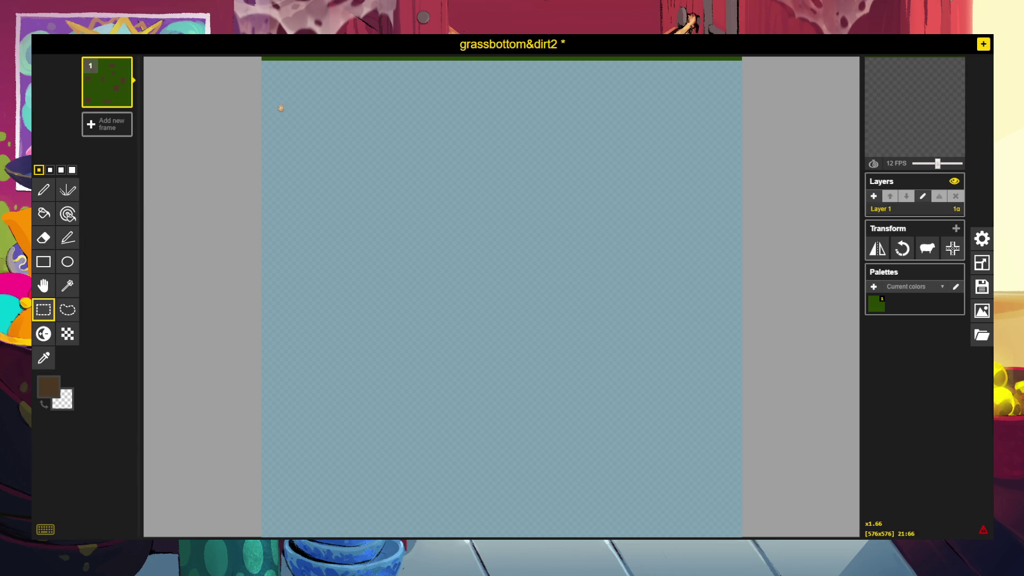
{"action": "left_click", "coordinate": [239, 116]}
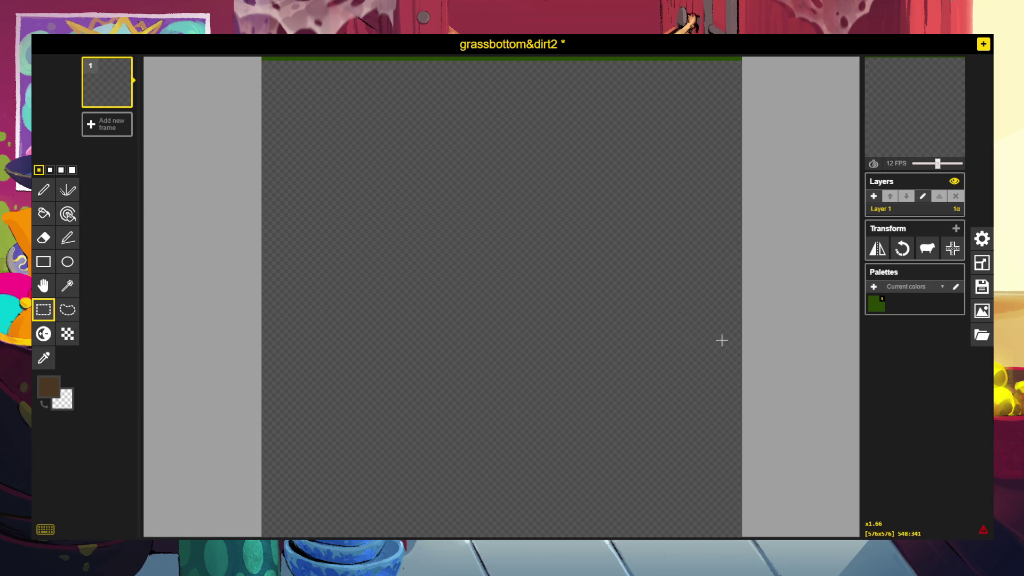
{"action": "mouse_move", "coordinate": [790, 317]}
{"action": "left_mouse_down"}
{"action": "mouse_move", "coordinate": [639, 146]}
{"action": "mouse_move", "coordinate": [251, 53]}
{"action": "left_mouse_up"}
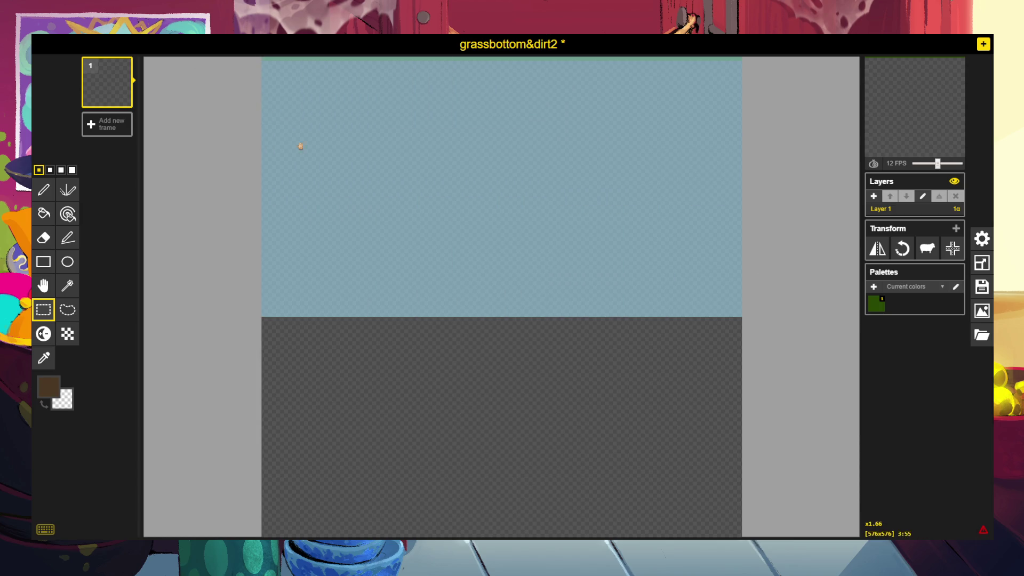
{"action": "left_click", "coordinate": [43, 189]}
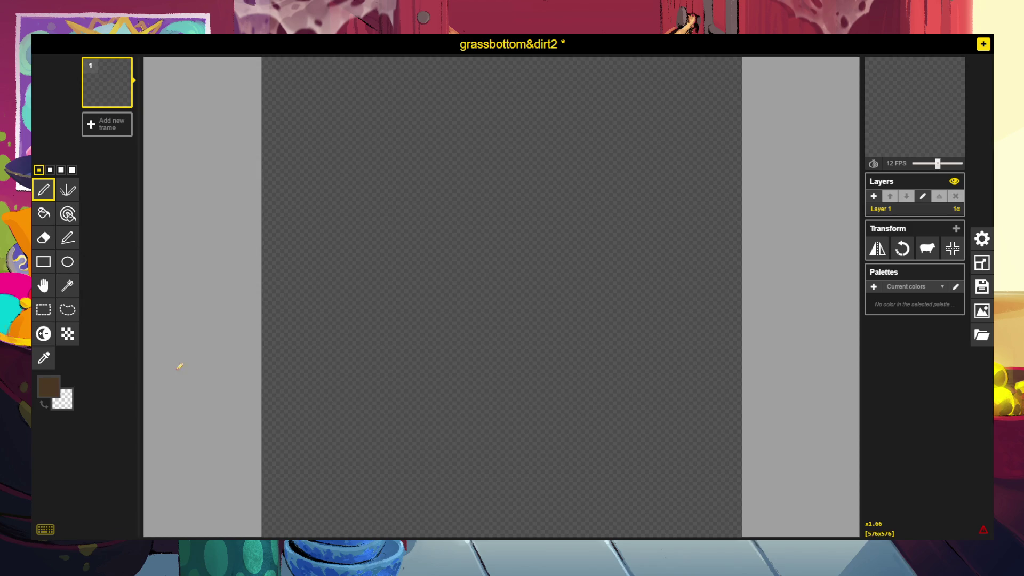
Bucket-fill the canvas with dirt brown and view the PNG export at 10368x10368 (18x).
{"action": "left_click", "coordinate": [43, 214]}
{"action": "left_click", "coordinate": [410, 218]}
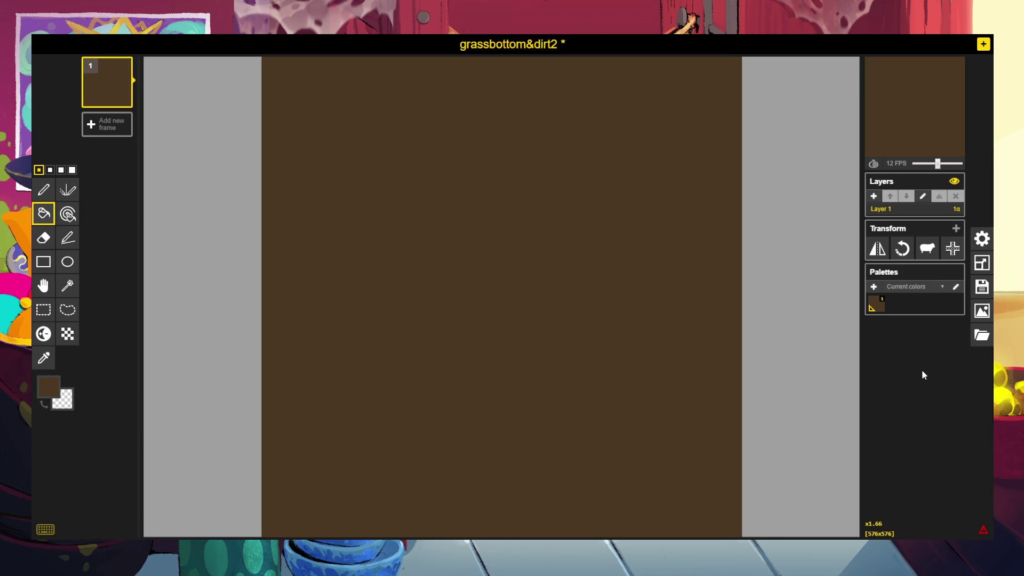
{"action": "left_click", "coordinate": [981, 310]}
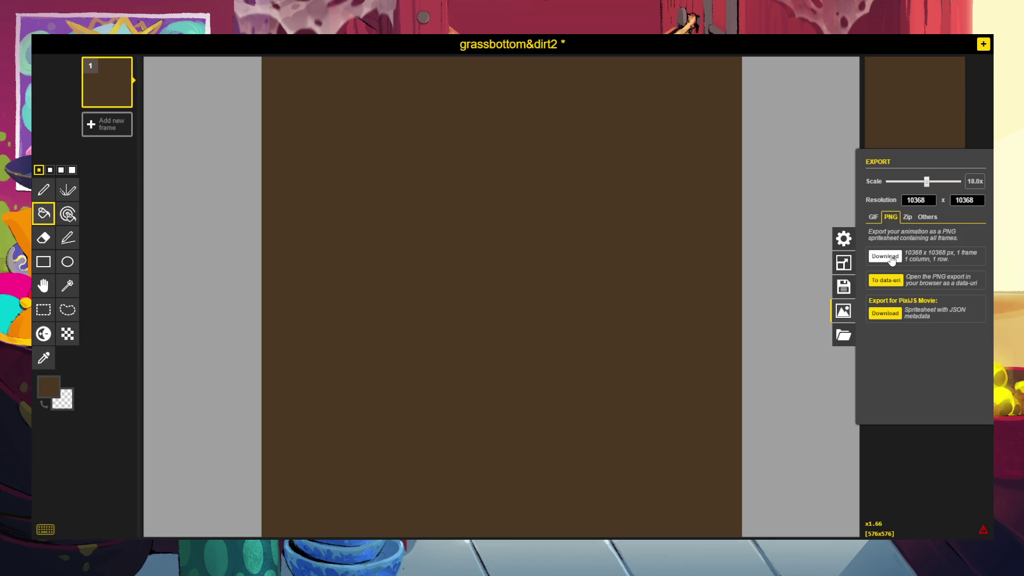
Dismiss the Performance issues warning and glance at the application settings.
{"action": "left_click", "coordinate": [982, 530]}
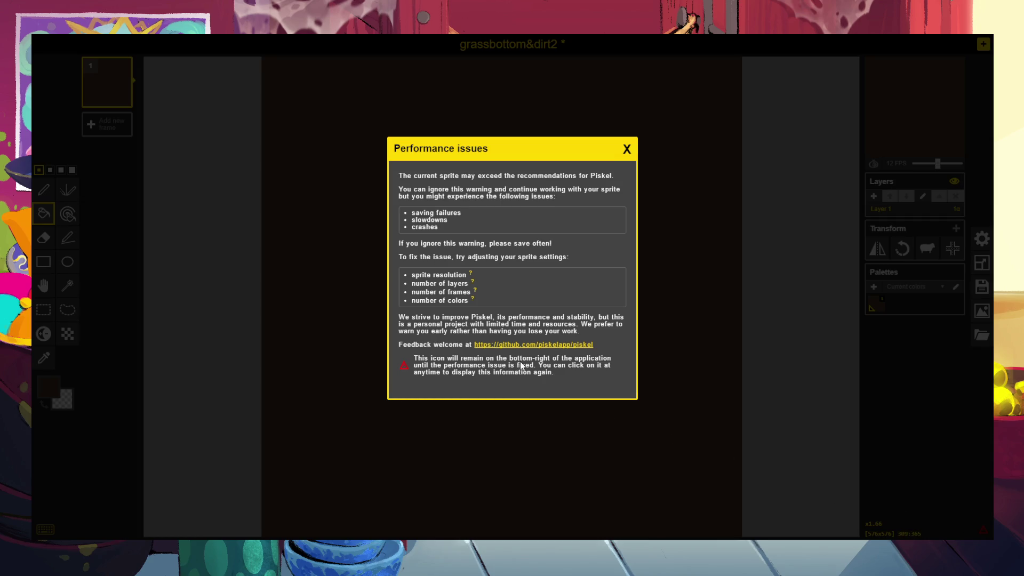
{"action": "left_click", "coordinate": [627, 149]}
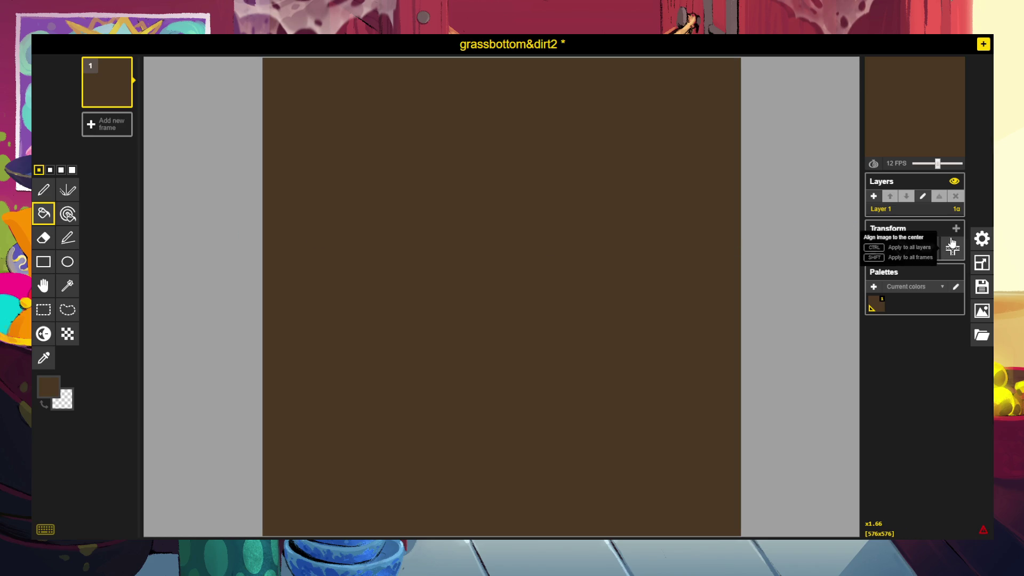
{"action": "left_click", "coordinate": [980, 238]}
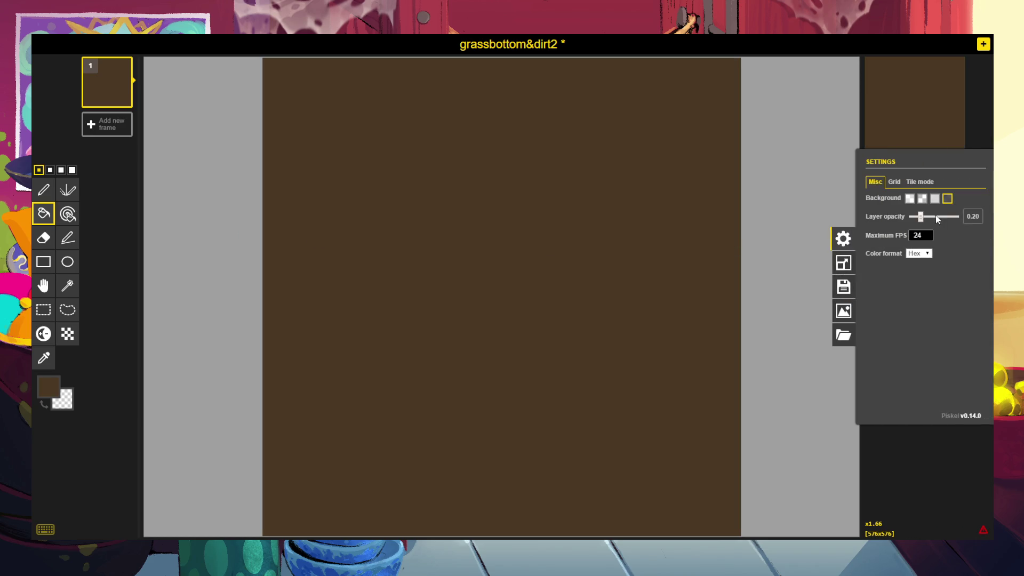
{"action": "left_click", "coordinate": [911, 132]}
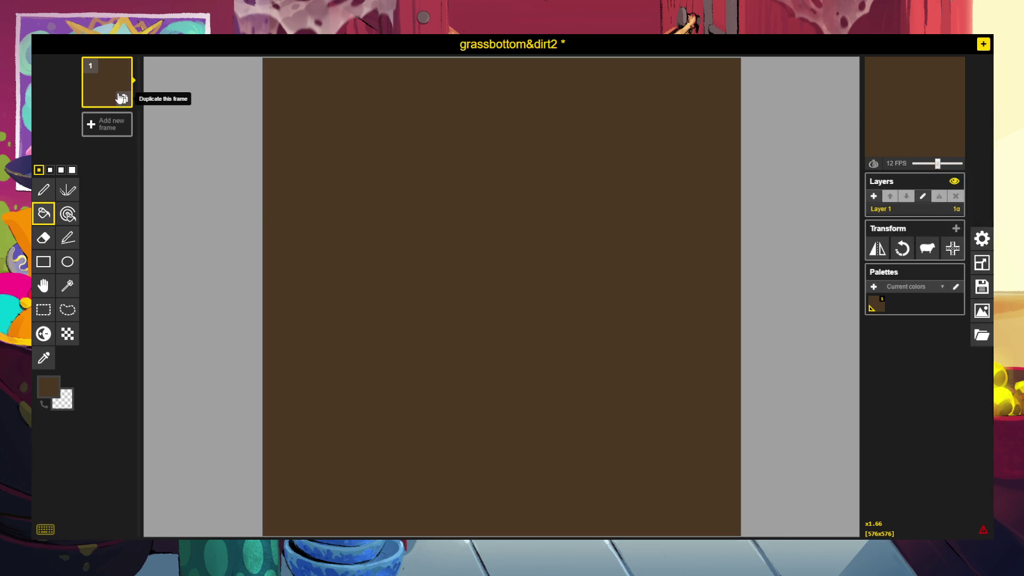
Duplicate the brown frame, delete the copy, and reselect the single first frame.
{"action": "left_click", "coordinate": [120, 98]}
{"action": "left_click", "coordinate": [107, 74]}
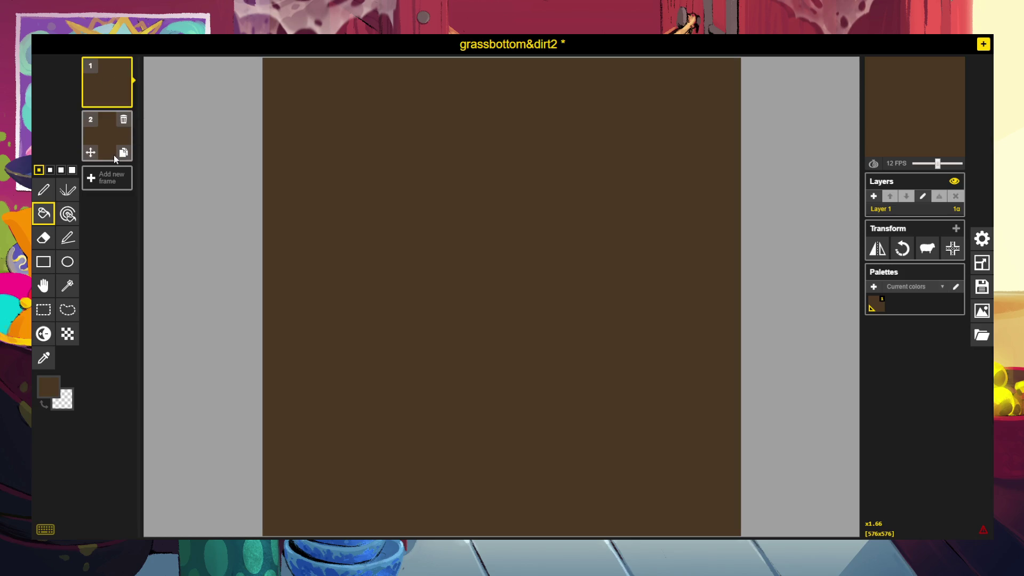
{"action": "left_click", "coordinate": [124, 119]}
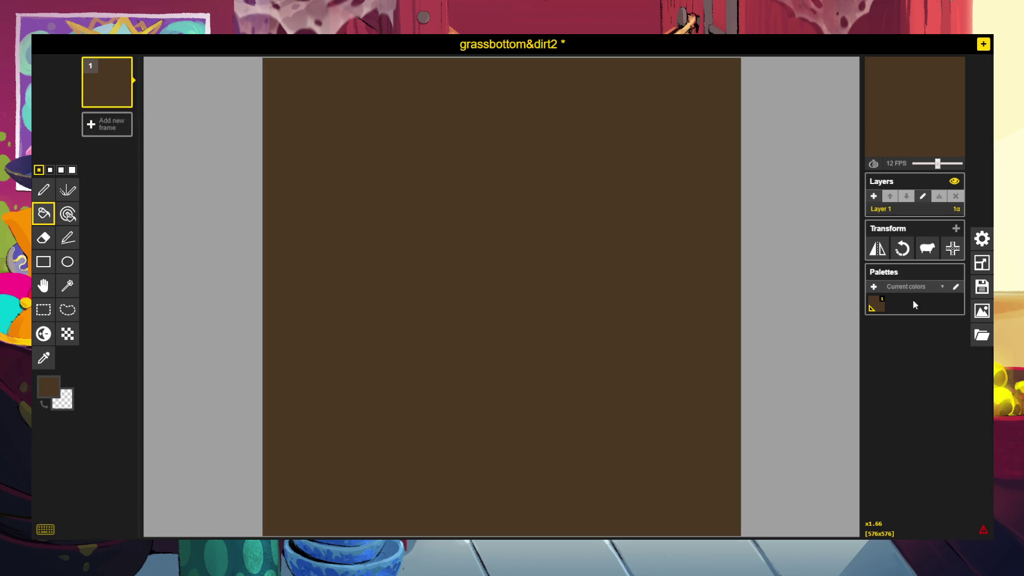
Resize the brown dirt canvas from 576 to 64 pixels wide, giving a 64x64 tile.
{"action": "left_click", "coordinate": [984, 265]}
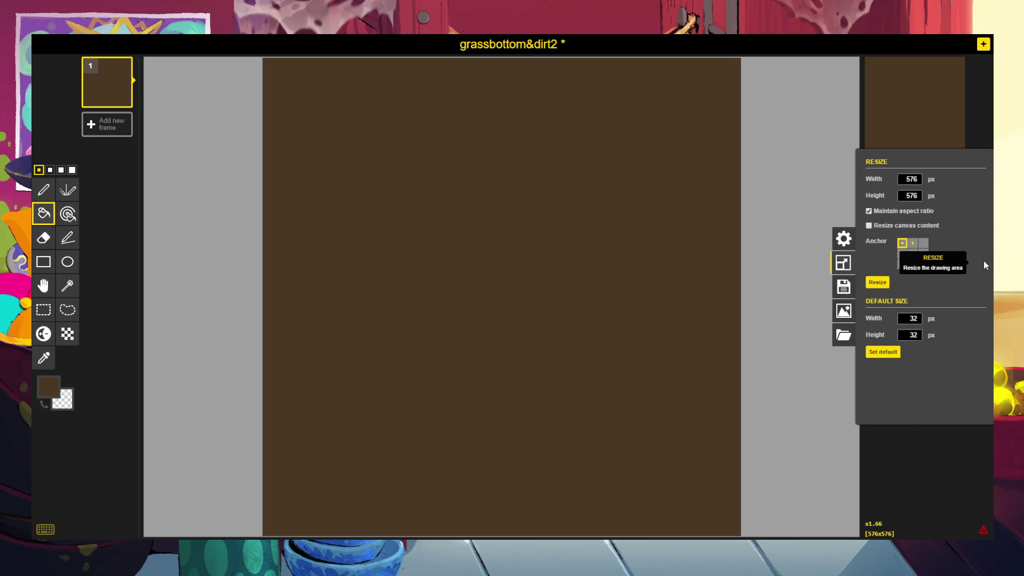
{"action": "double_click", "coordinate": [909, 179]}
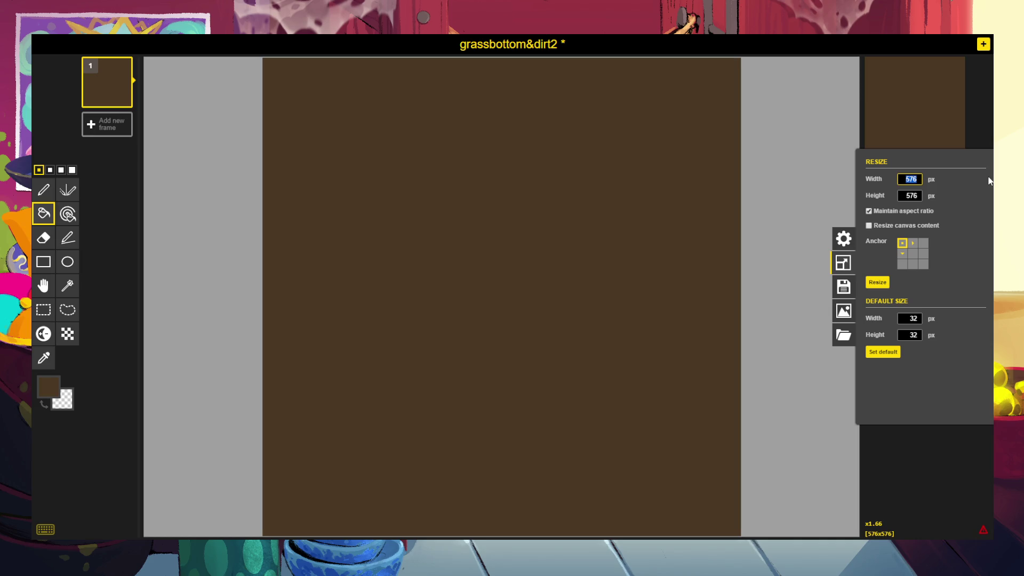
{"action": "type", "text": "64"}
{"action": "key", "text": "Return"}
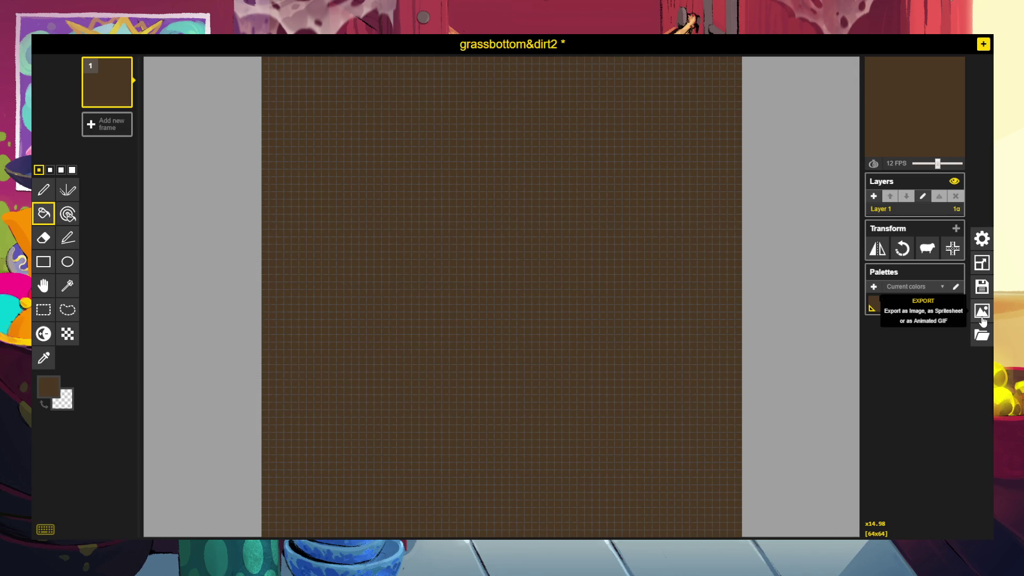
Confirm the 64x64 canvas size, then reopen PNG export showing 1152x1152 at 18x.
{"action": "left_click", "coordinate": [982, 319]}
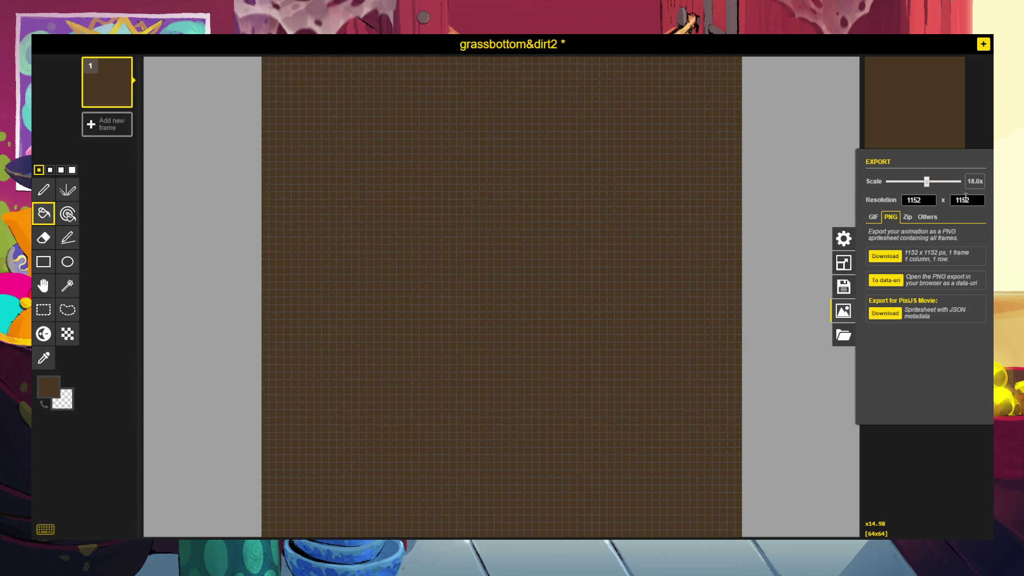
{"action": "left_click", "coordinate": [911, 431]}
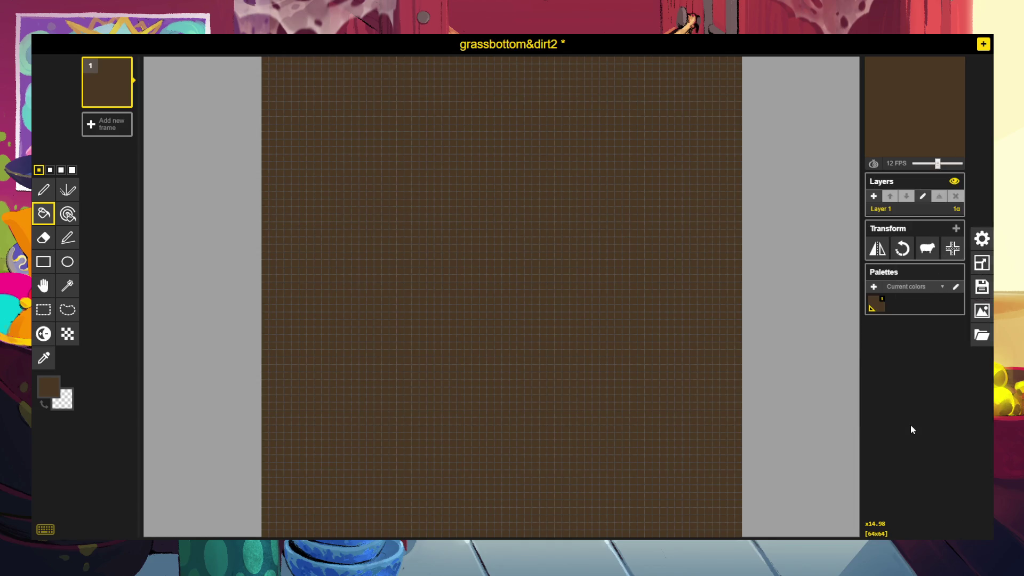
{"action": "left_click", "coordinate": [981, 264]}
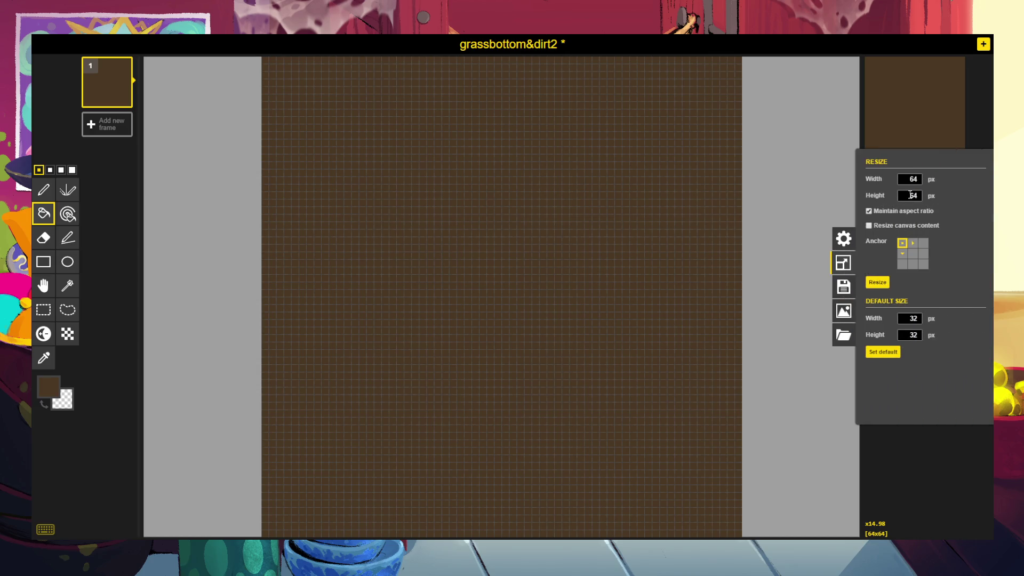
{"action": "left_click", "coordinate": [915, 448]}
{"action": "left_click", "coordinate": [980, 309]}
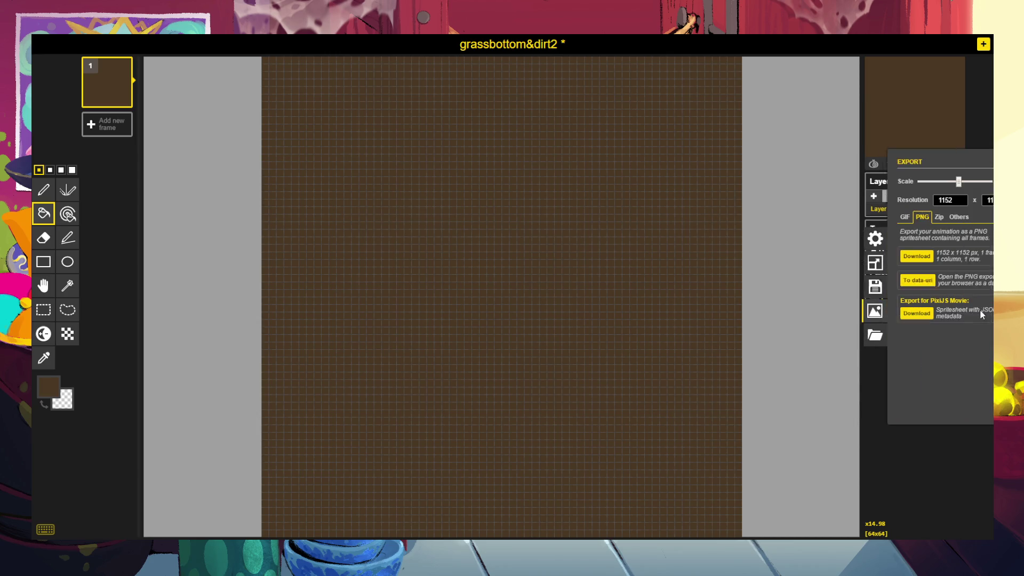